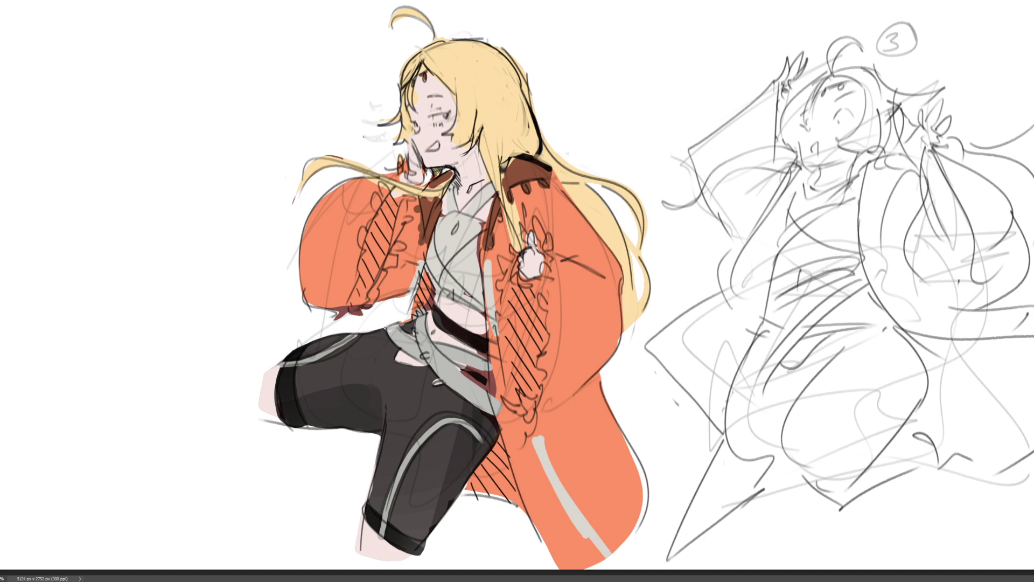
# Load the colour layer's pixels as a selection around the coloured character
pyautogui.click(696, 260)
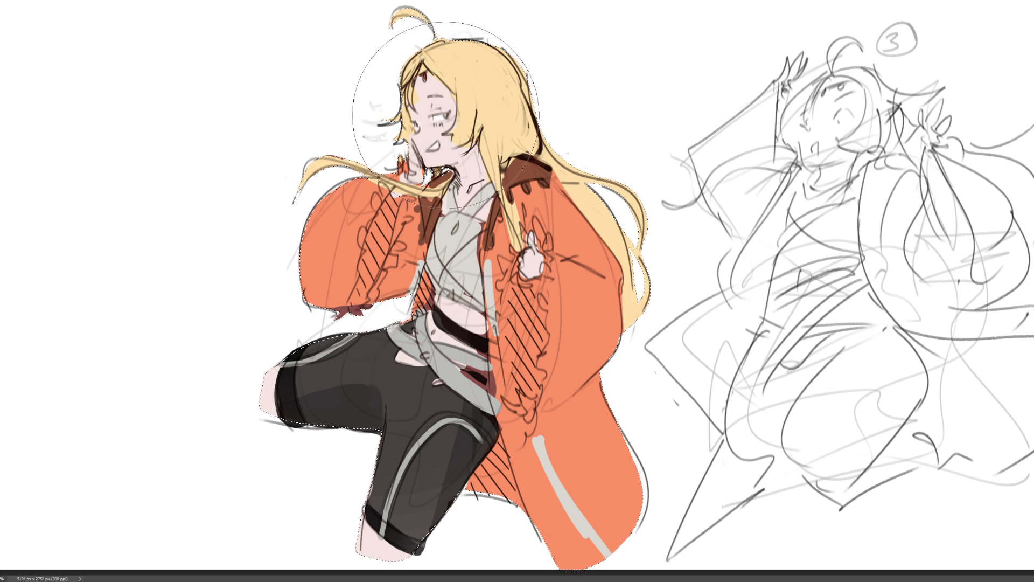
# With a smaller brush, draw a thin strap diagonally down the grey shirt
pyautogui.press('[')
pyautogui.press('[')
pyautogui.press('[')
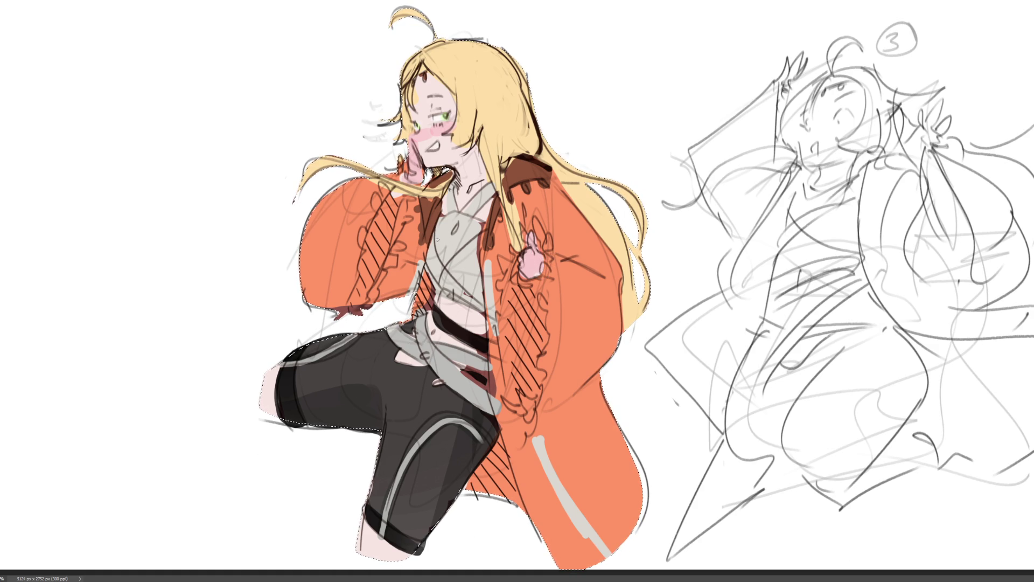
pyautogui.moveTo(443, 215); pyautogui.dragTo(466, 302)
pyautogui.hotkey('ctrl', 'z')
pyautogui.moveTo(435, 245); pyautogui.dragTo(466, 295)
# Redraw the straps in darker crimson so they cross in an X on the shirt
pyautogui.moveTo(477, 240); pyautogui.dragTo(435, 282)
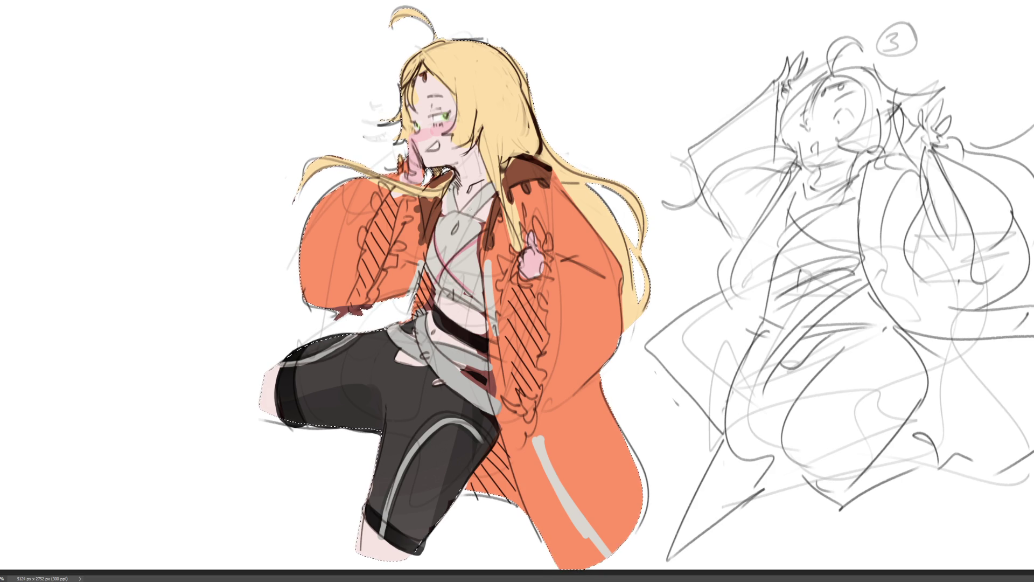
pyautogui.moveTo(433, 231); pyautogui.dragTo(481, 296)
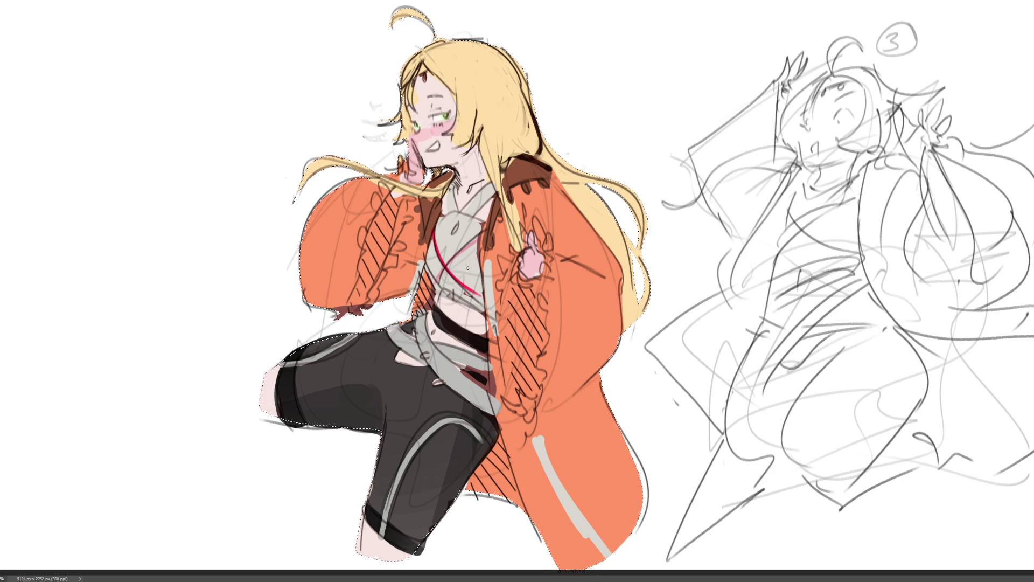
pyautogui.hotkey('ctrl', 'z')
pyautogui.hotkey('ctrl', 'z')
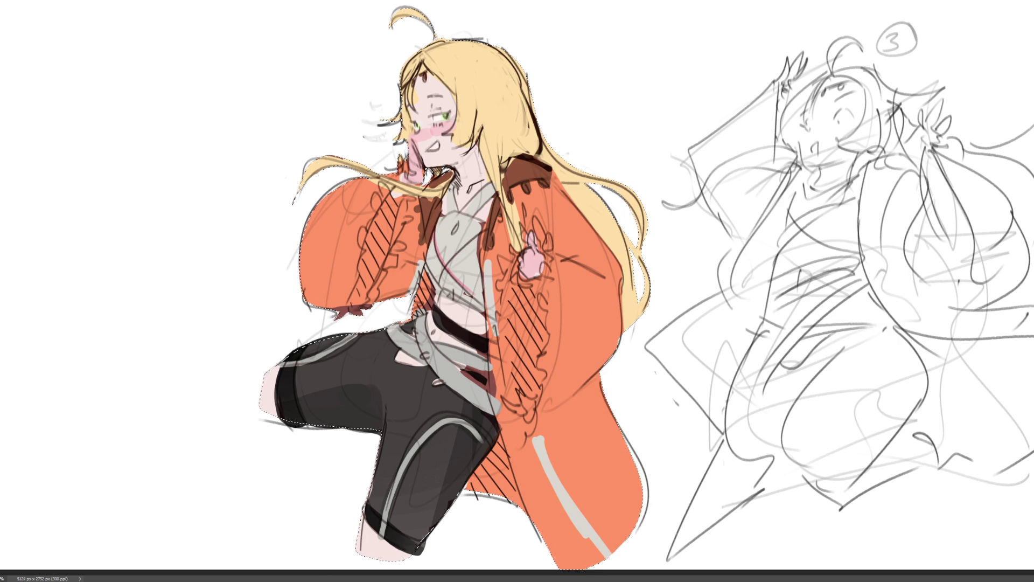
pyautogui.moveTo(435, 226); pyautogui.dragTo(475, 295)
pyautogui.hotkey('ctrl', 'z')
pyautogui.moveTo(434, 225); pyautogui.dragTo(476, 295)
pyautogui.moveTo(474, 239)
pyautogui.mouseDown()
pyautogui.moveTo(434, 290)
pyautogui.moveTo(439, 259)
pyautogui.moveTo(458, 261)
pyautogui.mouseUp()
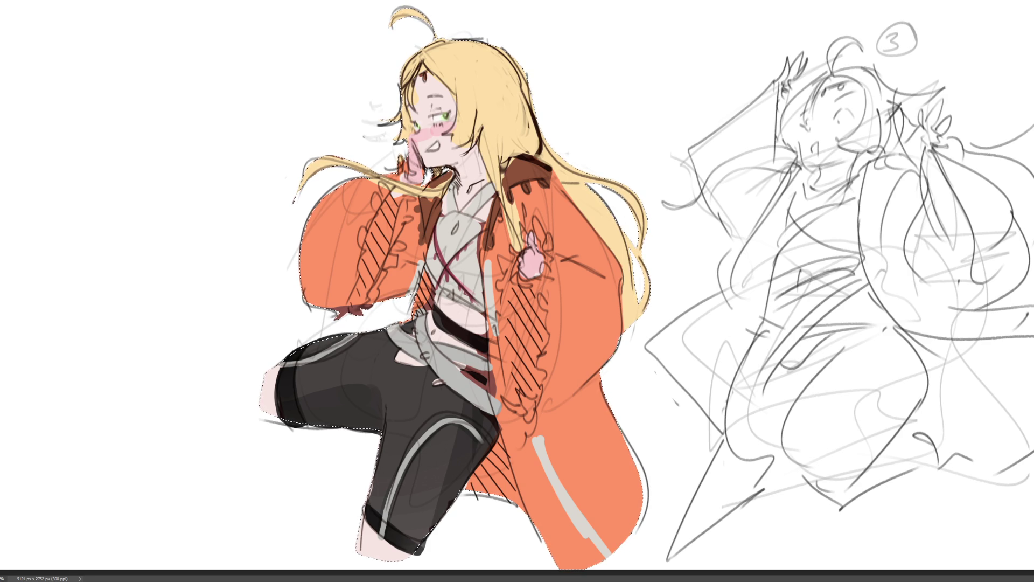
pyautogui.scroll(4, 448, 172)
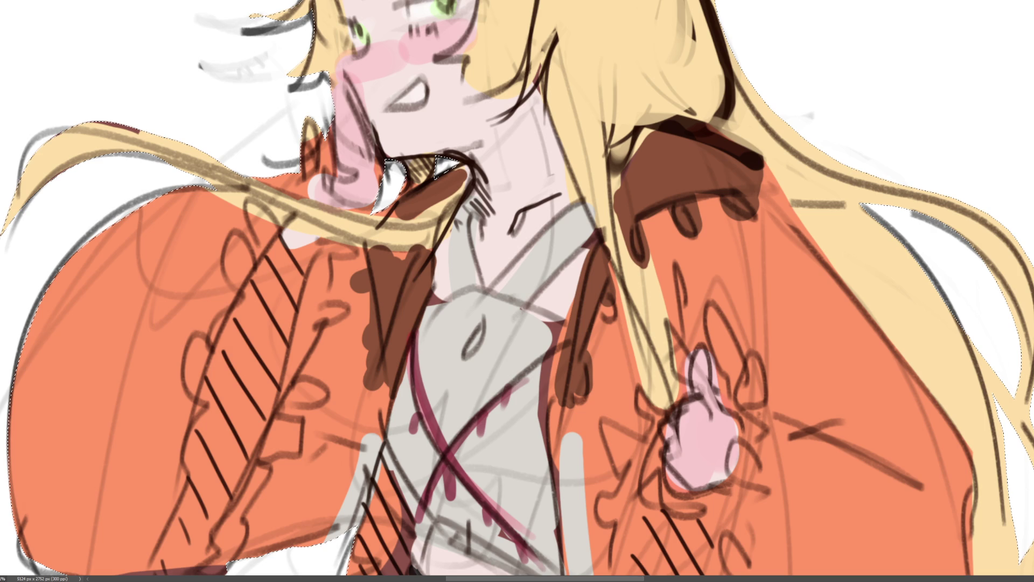
pyautogui.scroll(-5, 441, 178)
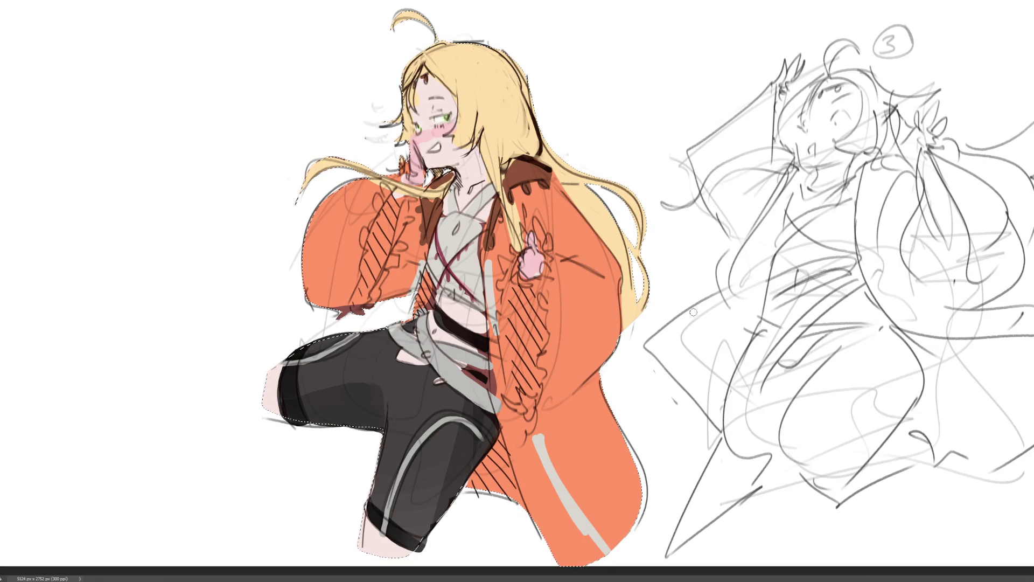
# Shade the jacket body and left sleeve with darker red strokes
pyautogui.moveTo(524, 296); pyautogui.dragTo(523, 374)
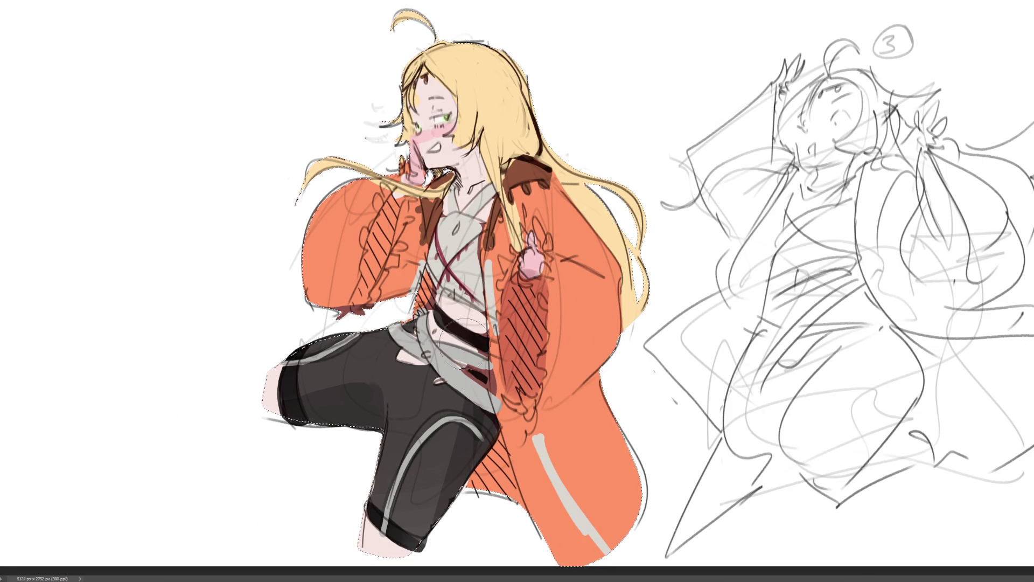
pyautogui.moveTo(398, 214); pyautogui.dragTo(353, 304)
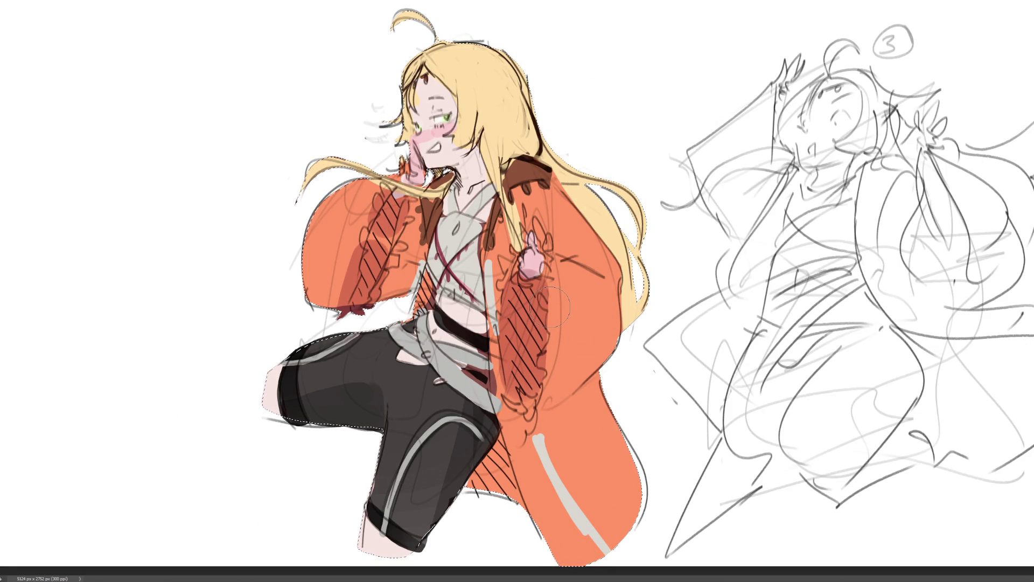
pyautogui.hotkey('ctrl', 'z')
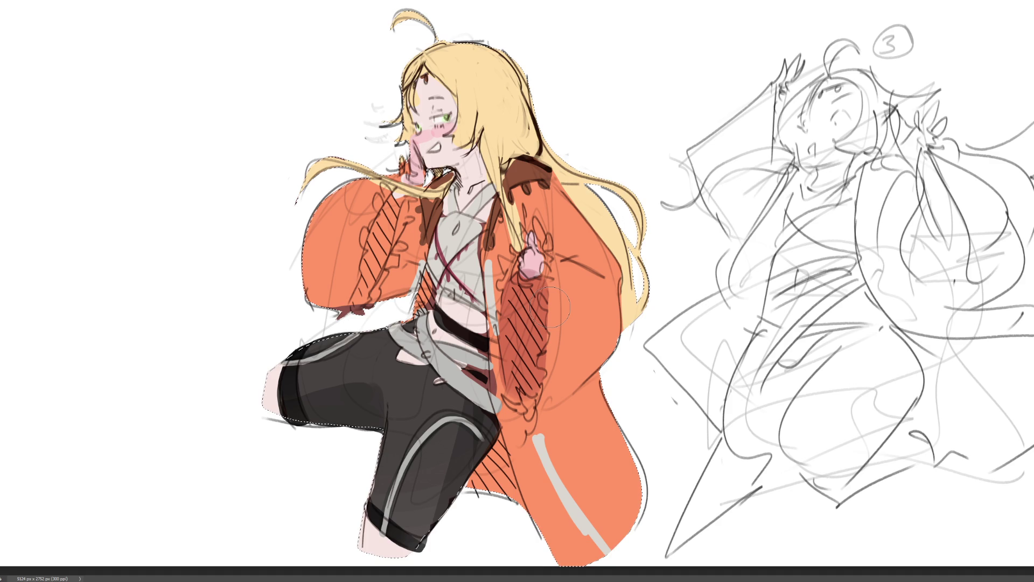
pyautogui.moveTo(396, 208)
pyautogui.mouseDown()
pyautogui.moveTo(355, 307)
pyautogui.moveTo(391, 214)
pyautogui.mouseUp()
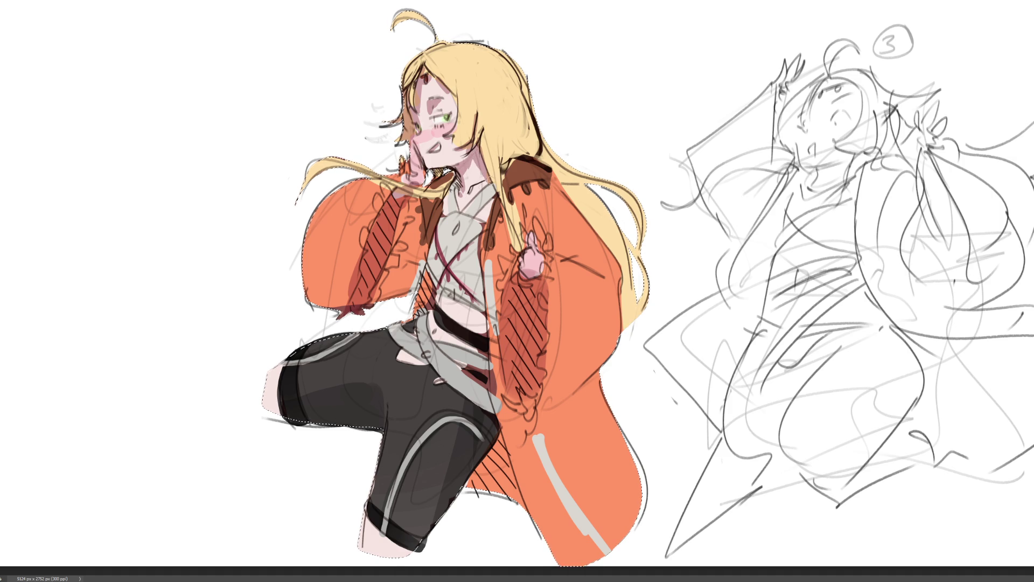
# Shade the chest, the hair edge onto the shoulder, and the jacket sleeve in dark red
pyautogui.moveTo(453, 186); pyautogui.dragTo(434, 246)
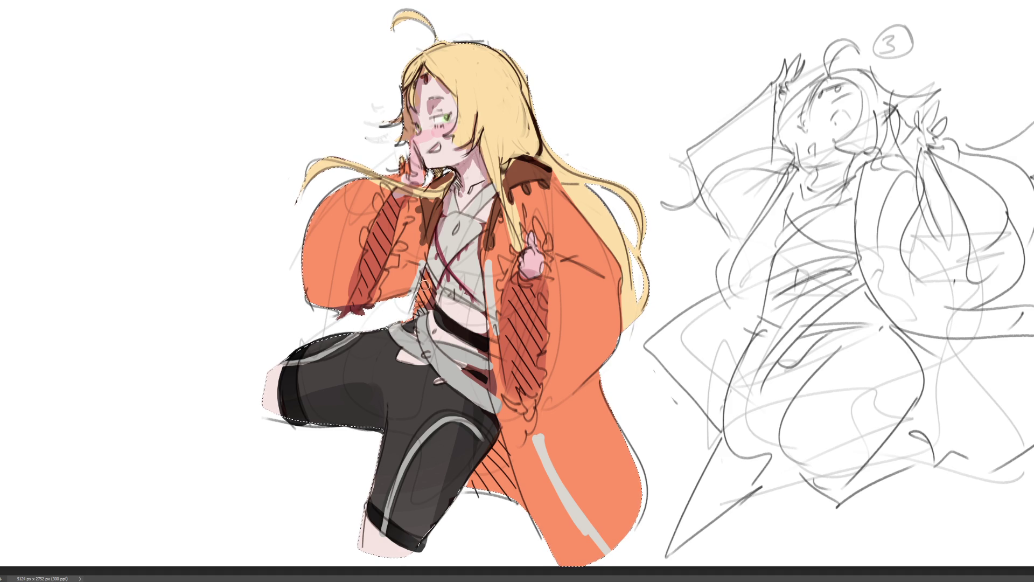
pyautogui.moveTo(429, 259); pyautogui.dragTo(487, 283)
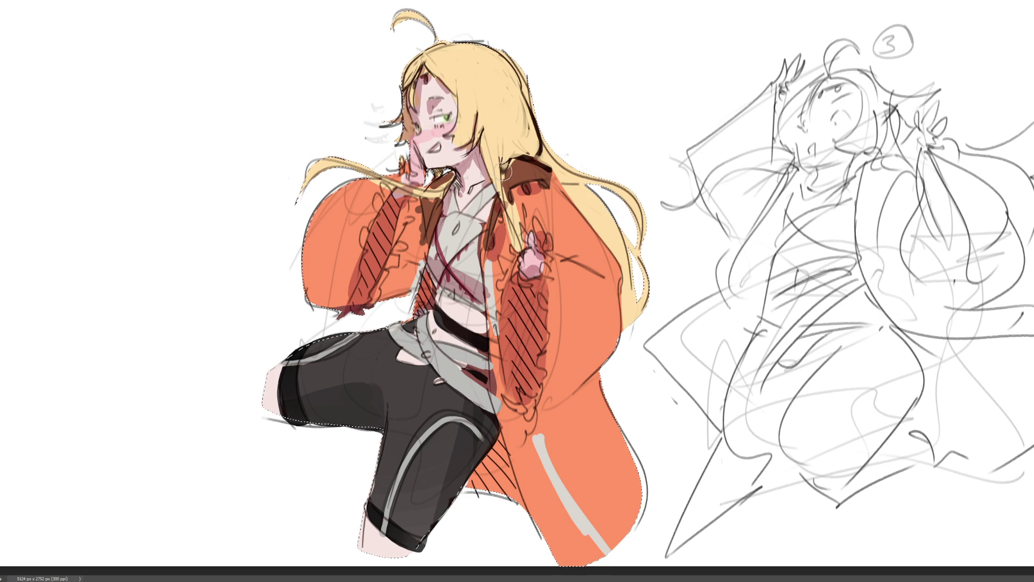
pyautogui.moveTo(520, 99); pyautogui.dragTo(597, 213)
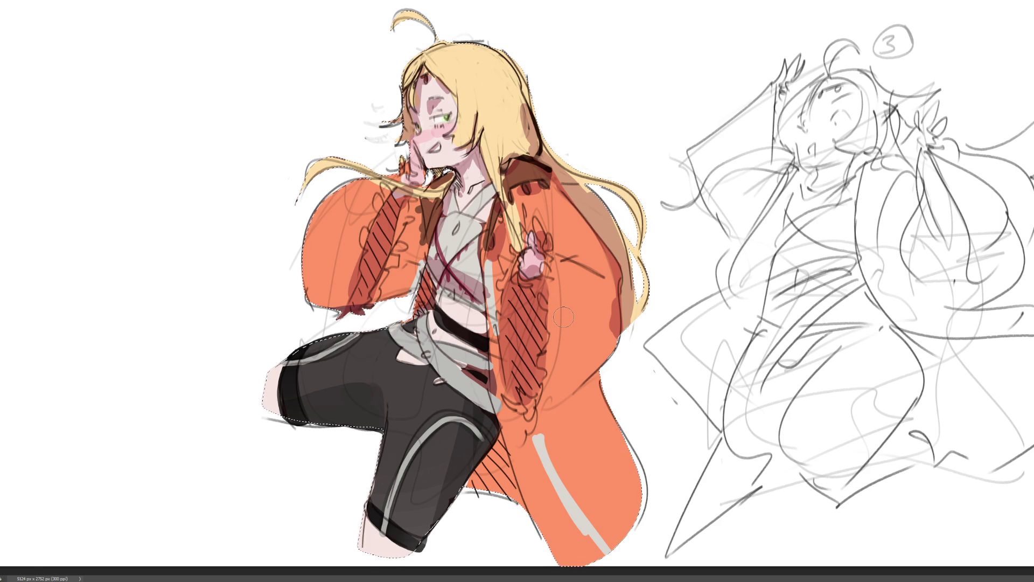
pyautogui.moveTo(391, 245); pyautogui.dragTo(422, 251)
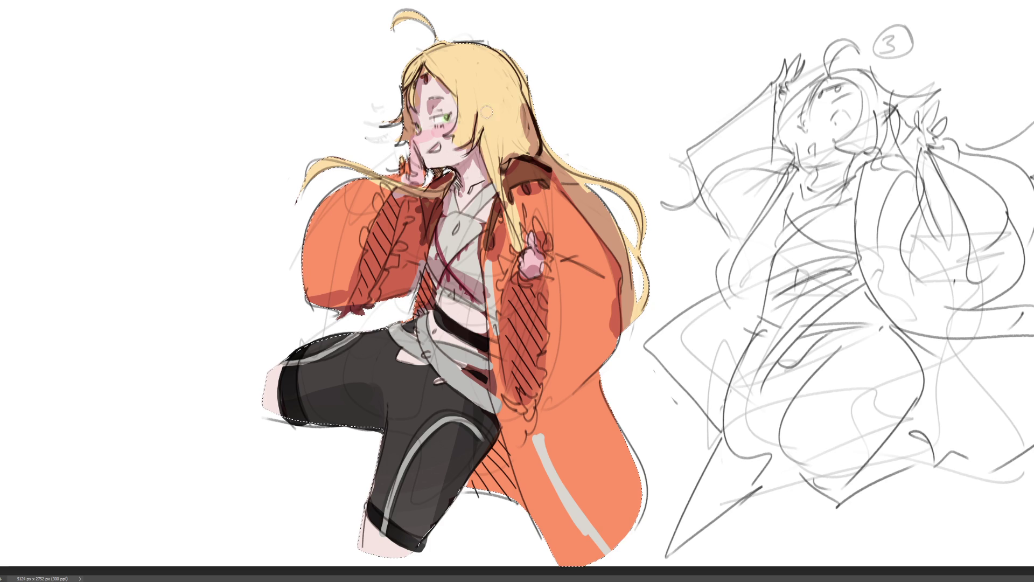
# Shade the shirt near the belt and the coat from the leg up around the hand
pyautogui.moveTo(442, 288); pyautogui.dragTo(490, 326)
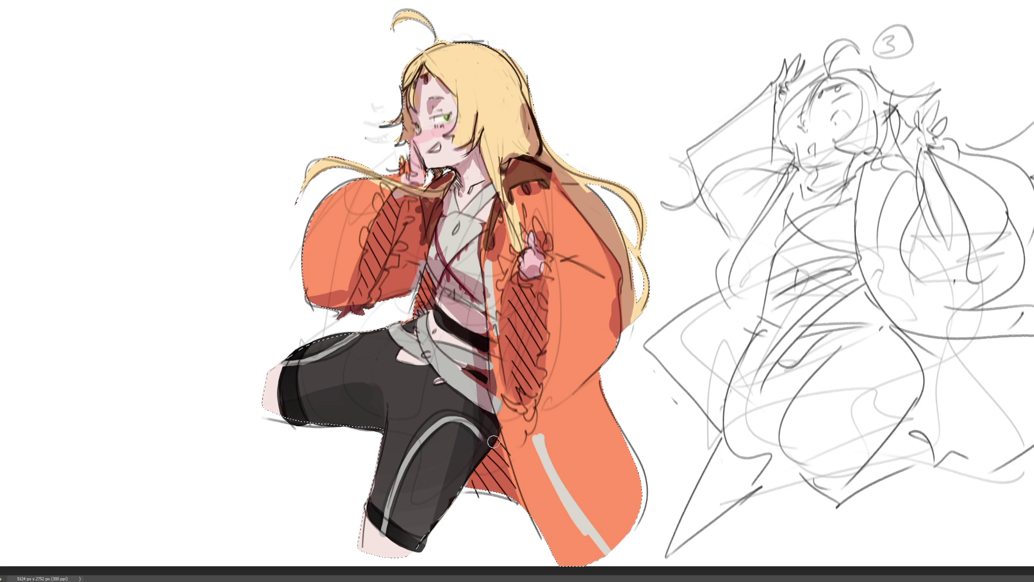
pyautogui.moveTo(589, 398)
pyautogui.mouseDown()
pyautogui.moveTo(533, 447)
pyautogui.moveTo(543, 468)
pyautogui.moveTo(527, 430)
pyautogui.moveTo(513, 498)
pyautogui.moveTo(536, 509)
pyautogui.mouseUp()
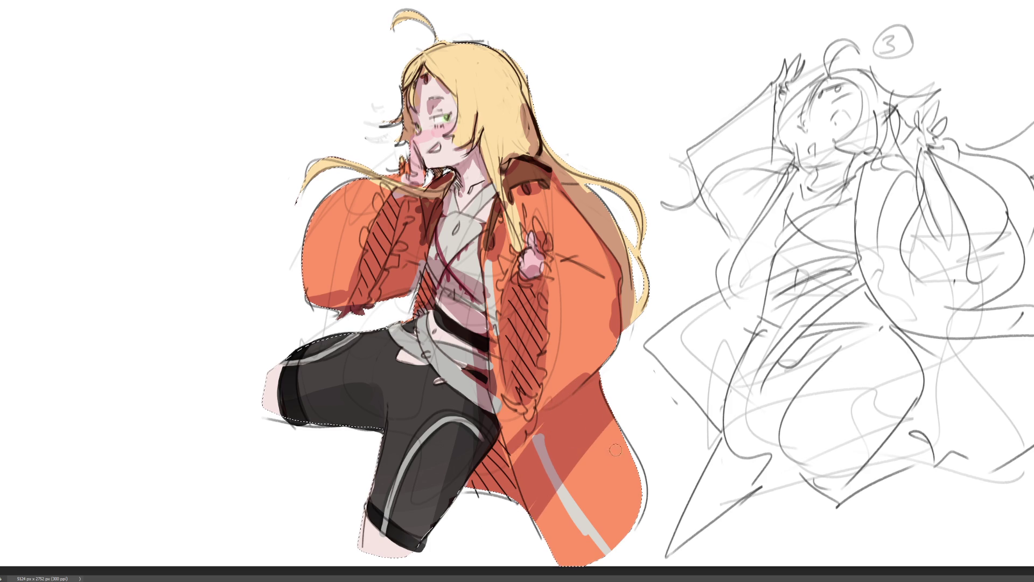
pyautogui.moveTo(548, 439)
pyautogui.mouseDown()
pyautogui.moveTo(523, 425)
pyautogui.moveTo(536, 423)
pyautogui.mouseUp()
pyautogui.moveTo(613, 334); pyautogui.dragTo(531, 432)
pyautogui.moveTo(576, 261); pyautogui.dragTo(557, 248)
pyautogui.moveTo(530, 216)
pyautogui.mouseDown()
pyautogui.moveTo(533, 227)
pyautogui.moveTo(535, 214)
pyautogui.mouseUp()
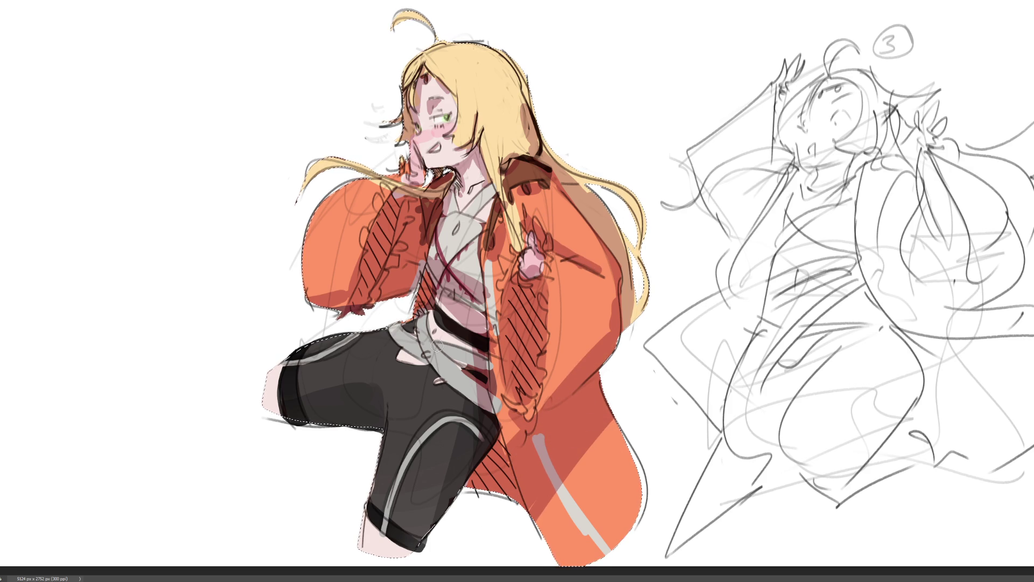
# Darken the shorts at knee, thigh and grey band, and add pink lower-leg shading
pyautogui.moveTo(259, 396); pyautogui.dragTo(395, 389)
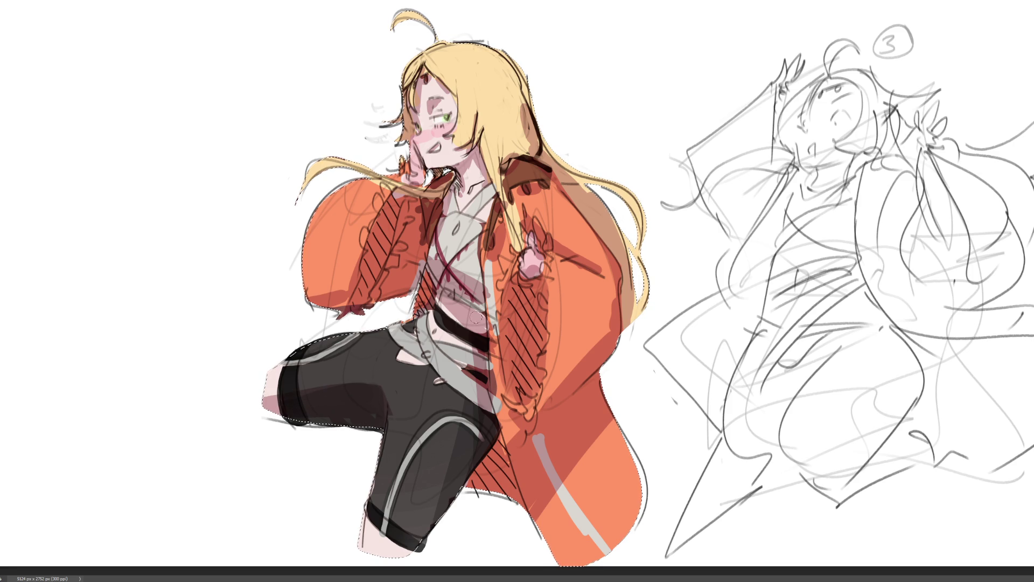
pyautogui.moveTo(331, 350); pyautogui.dragTo(400, 327)
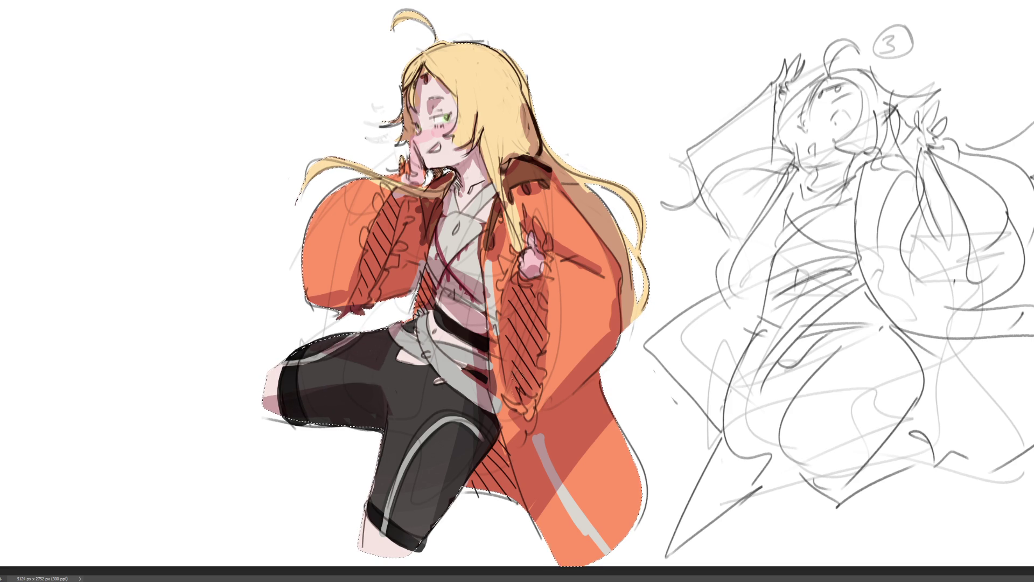
pyautogui.moveTo(472, 350)
pyautogui.mouseDown()
pyautogui.moveTo(466, 437)
pyautogui.moveTo(491, 399)
pyautogui.mouseUp()
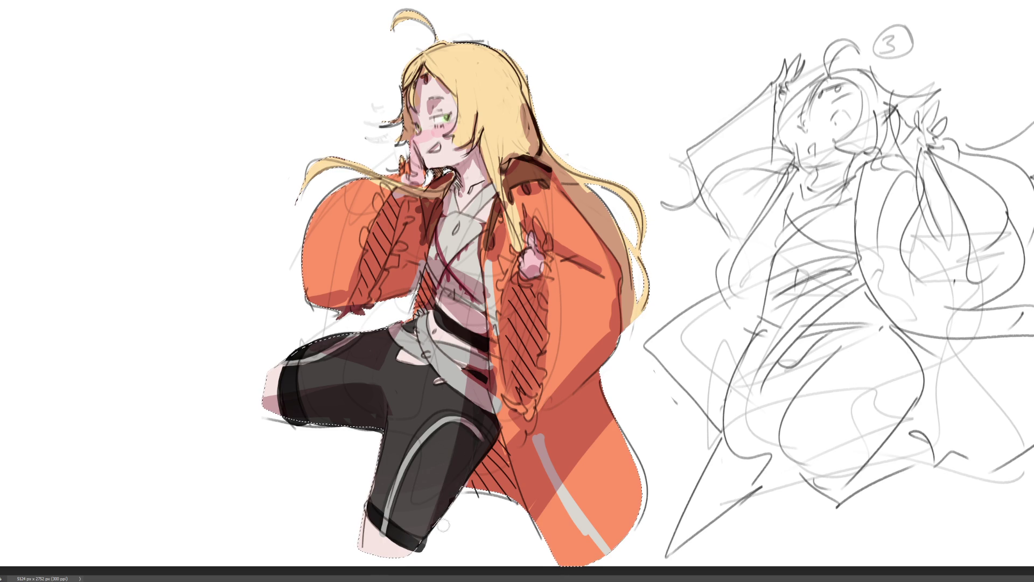
pyautogui.moveTo(366, 525); pyautogui.dragTo(398, 555)
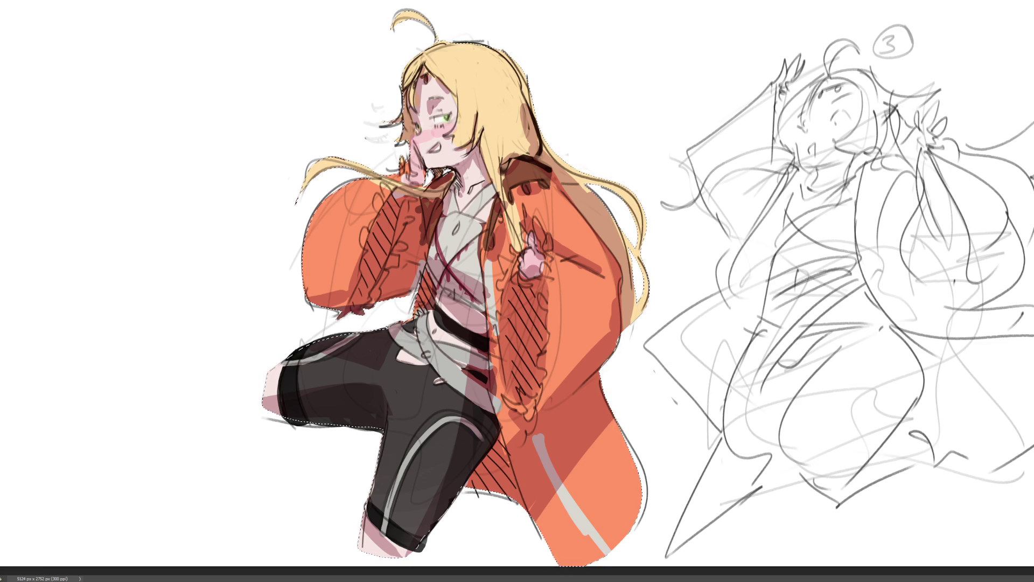
# Paint brown hair and shoulder shadows and grey strokes along the shirt edge
pyautogui.moveTo(506, 138)
pyautogui.mouseDown()
pyautogui.moveTo(493, 115)
pyautogui.moveTo(507, 92)
pyautogui.moveTo(517, 161)
pyautogui.moveTo(515, 125)
pyautogui.mouseUp()
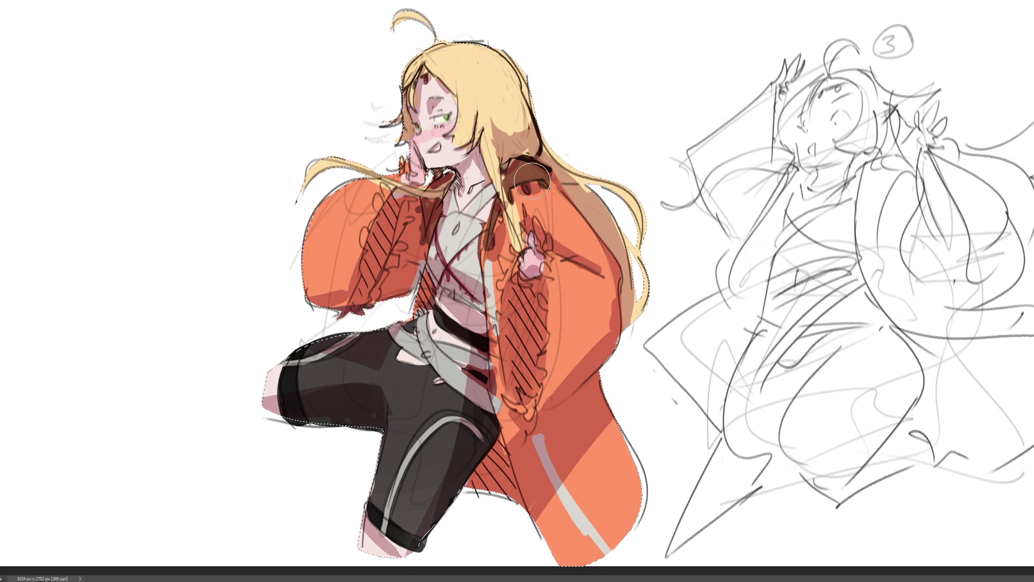
pyautogui.moveTo(532, 181); pyautogui.dragTo(546, 177)
pyautogui.moveTo(508, 256)
pyautogui.mouseDown()
pyautogui.moveTo(488, 323)
pyautogui.moveTo(478, 307)
pyautogui.mouseUp()
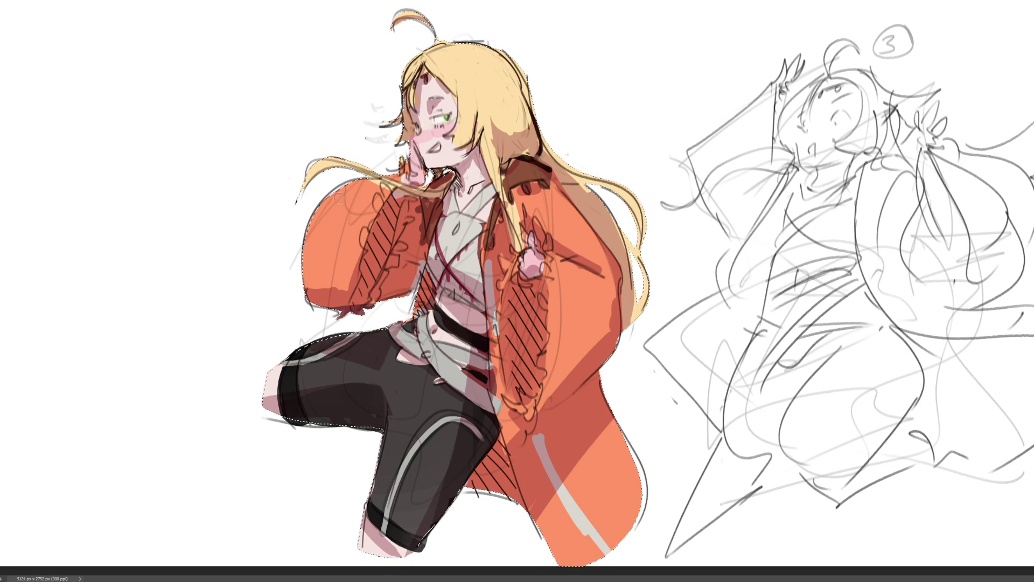
pyautogui.hotkey('ctrl', 'z')
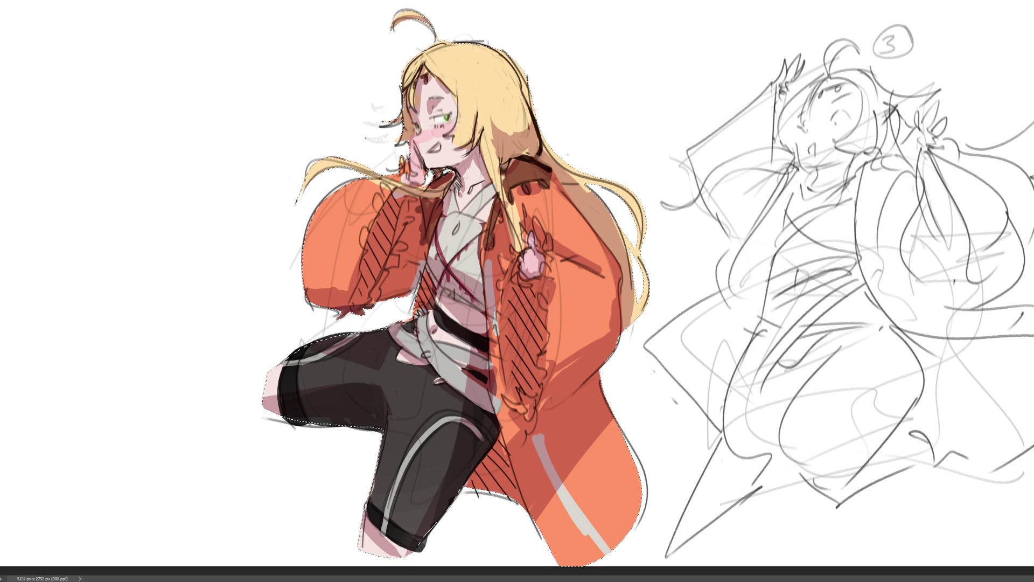
# Clear inside the selection, paint a white hair highlight, and delete the sketch outside
pyautogui.press('Delete')
pyautogui.moveTo(463, 88); pyautogui.dragTo(511, 81)
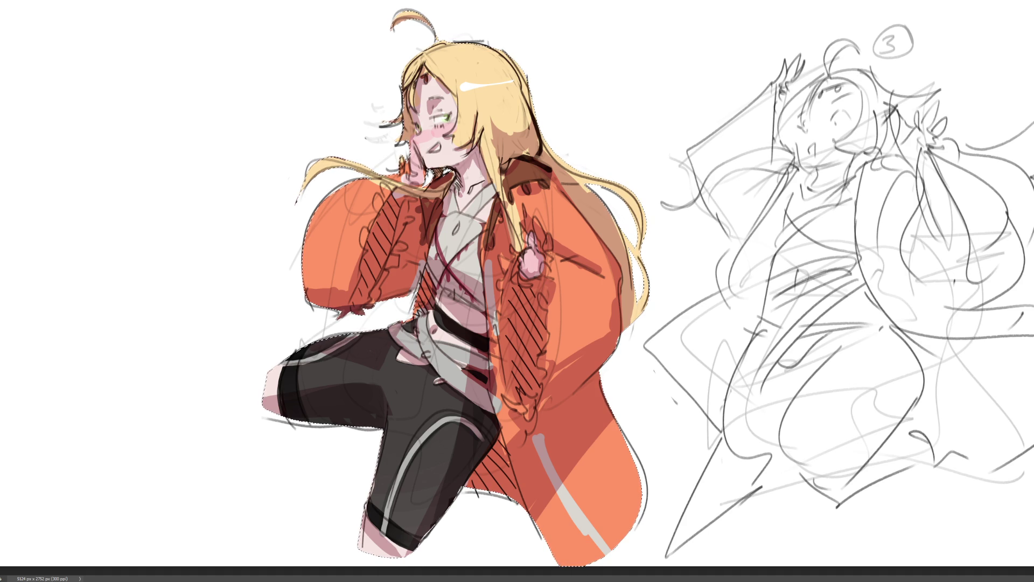
pyautogui.press('Delete')
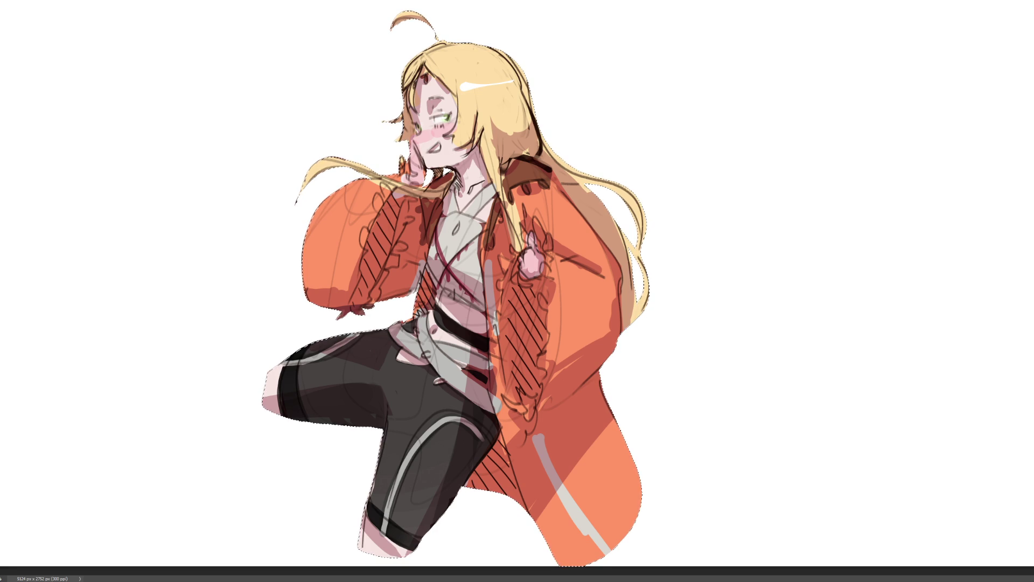
# Zoom out with Ctrl+minus until the whole canvas sits small on the dark background
pyautogui.hotkey('ctrl', '-')
pyautogui.hotkey('ctrl', '-')
pyautogui.hotkey('ctrl', '-')
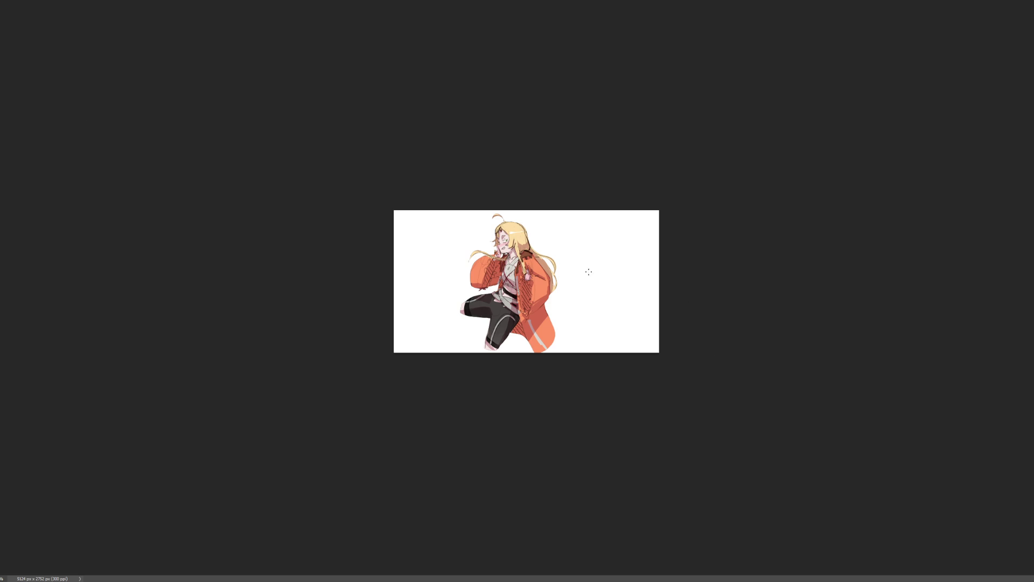
# Try dark and reddish tints over the figure, then wash a red tint down it
pyautogui.moveTo(584, 296); pyautogui.dragTo(486, 358)
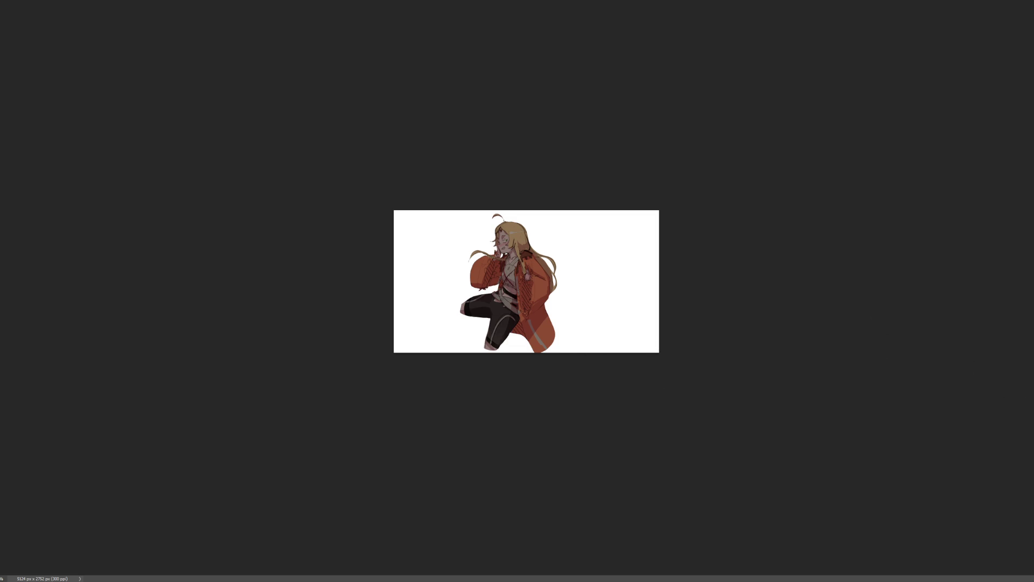
pyautogui.moveTo(593, 261)
pyautogui.mouseDown()
pyautogui.moveTo(520, 245)
pyautogui.moveTo(563, 170)
pyautogui.mouseUp()
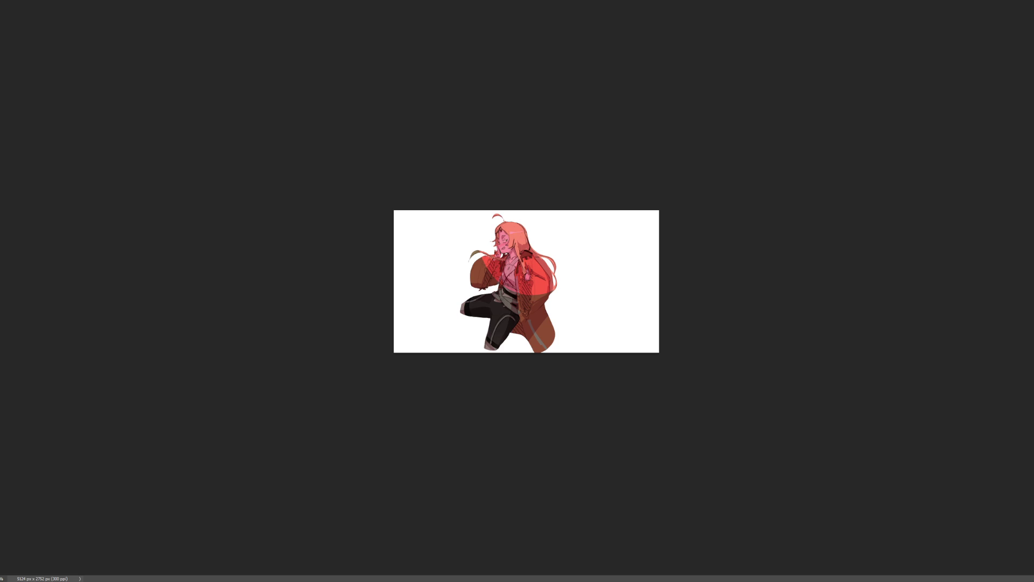
pyautogui.hotkey('ctrl', 'z')
pyautogui.hotkey('ctrl', 'z')
pyautogui.hotkey('ctrl', 'z')
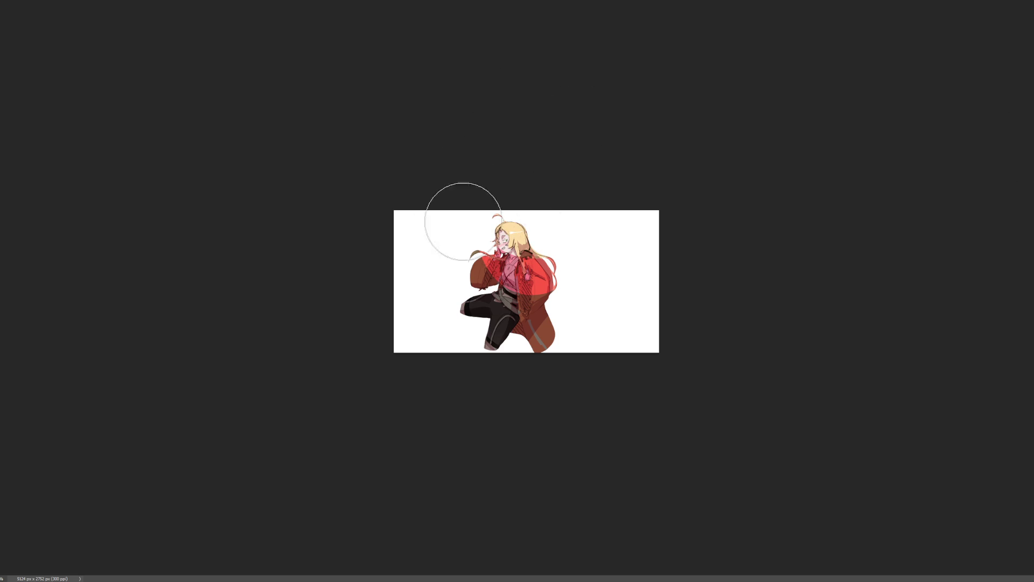
pyautogui.hotkey('ctrl', 'z')
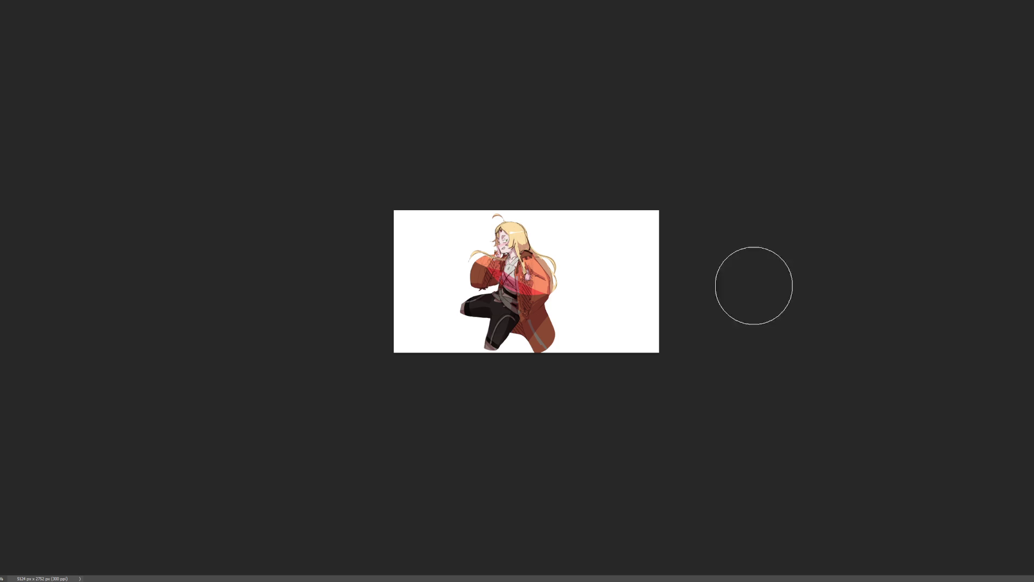
pyautogui.hotkey('ctrl', 'z')
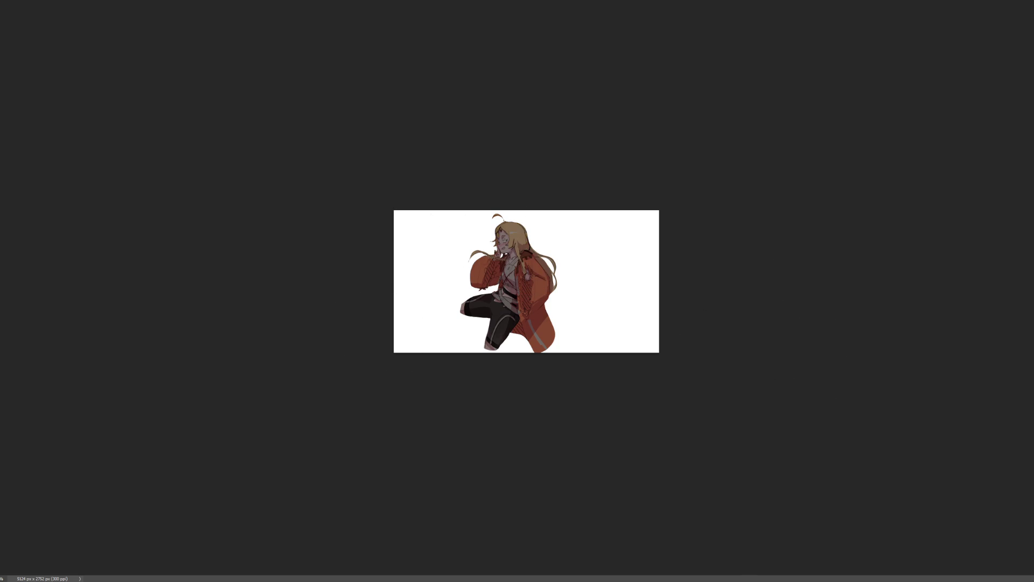
pyautogui.moveTo(485, 205)
pyautogui.mouseDown()
pyautogui.moveTo(496, 300)
pyautogui.moveTo(488, 315)
pyautogui.mouseUp()
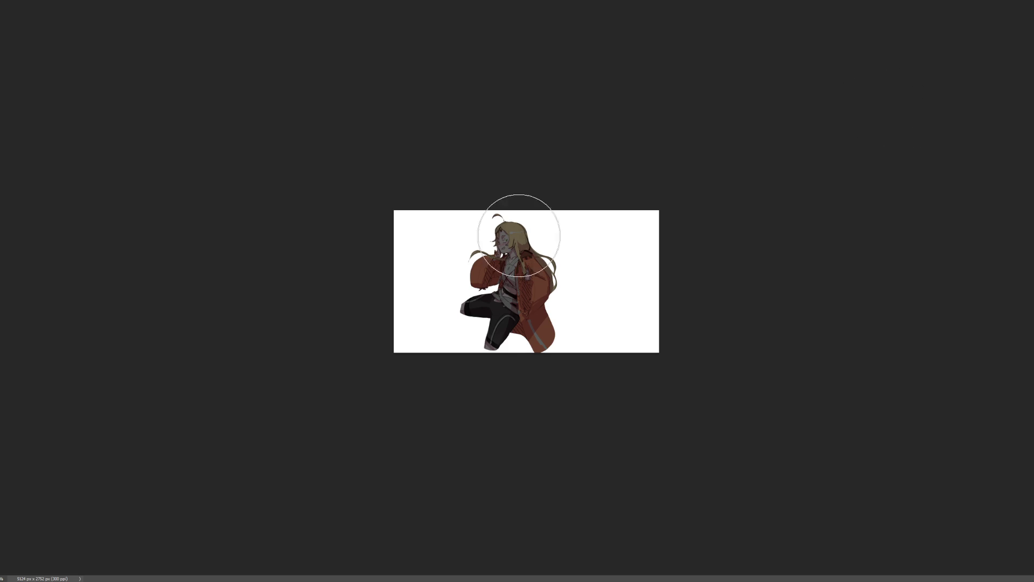
# With a smaller brush, warm the hair top and sleeve, accent belt and collar, and fit to screen
pyautogui.press('[')
pyautogui.press('[')
pyautogui.press('[')
pyautogui.moveTo(520, 221); pyautogui.dragTo(513, 234)
pyautogui.hotkey('ctrl', 'z')
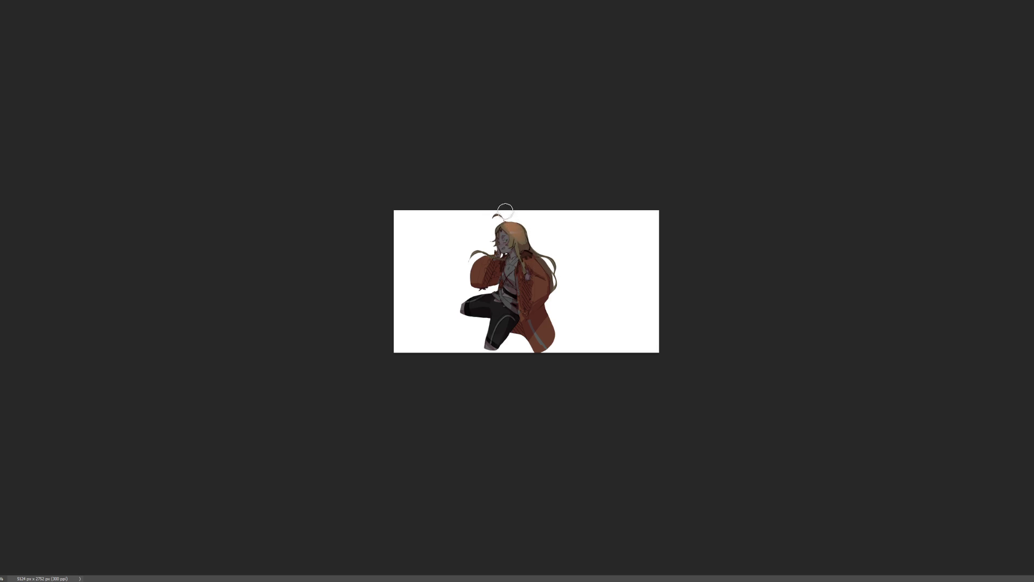
pyautogui.moveTo(504, 223)
pyautogui.mouseDown()
pyautogui.moveTo(487, 264)
pyautogui.moveTo(528, 256)
pyautogui.moveTo(535, 301)
pyautogui.moveTo(555, 283)
pyautogui.moveTo(542, 335)
pyautogui.mouseUp()
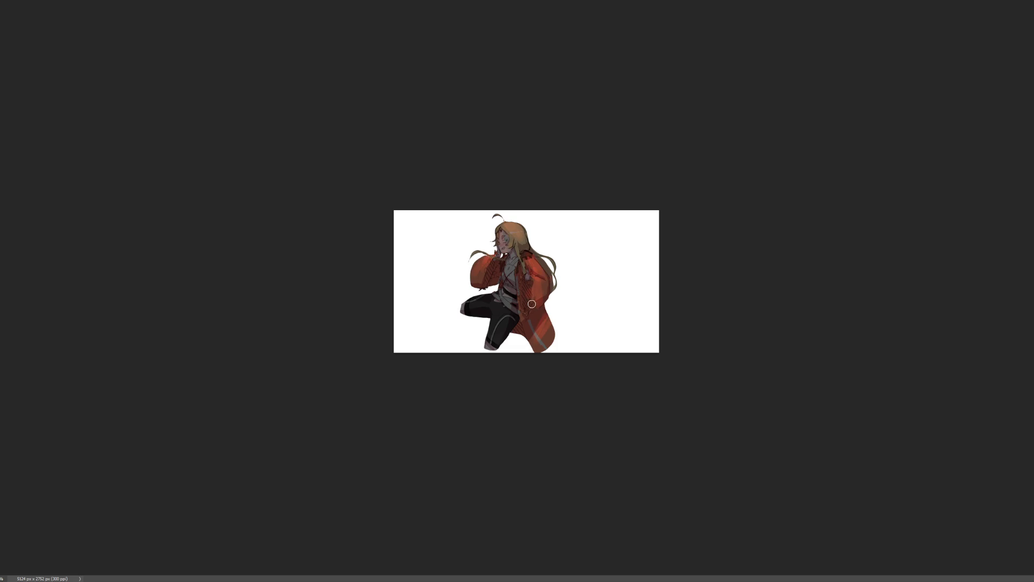
pyautogui.moveTo(507, 305); pyautogui.dragTo(498, 295)
pyautogui.moveTo(520, 240); pyautogui.dragTo(514, 252)
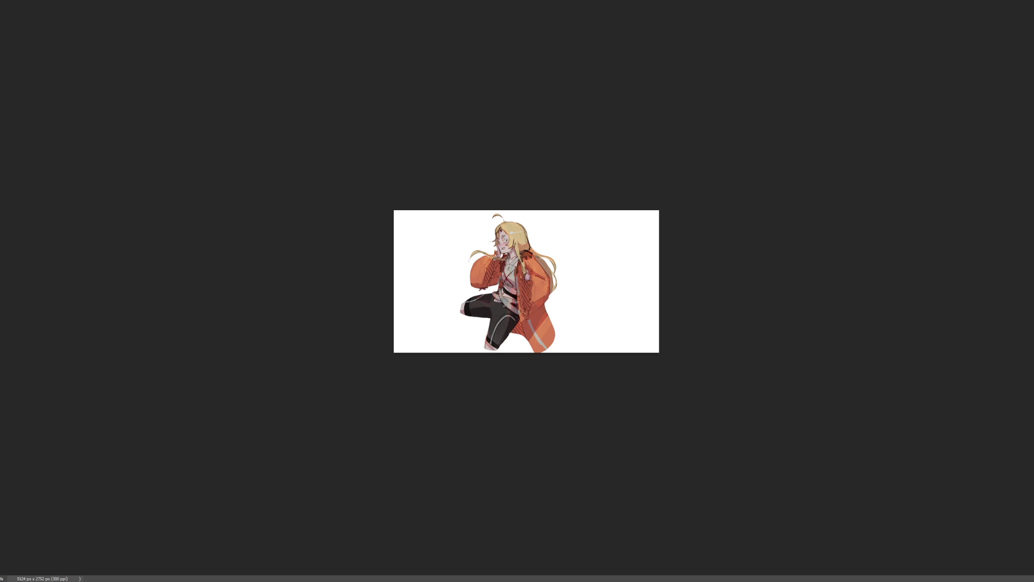
pyautogui.hotkey('ctrl', '0')
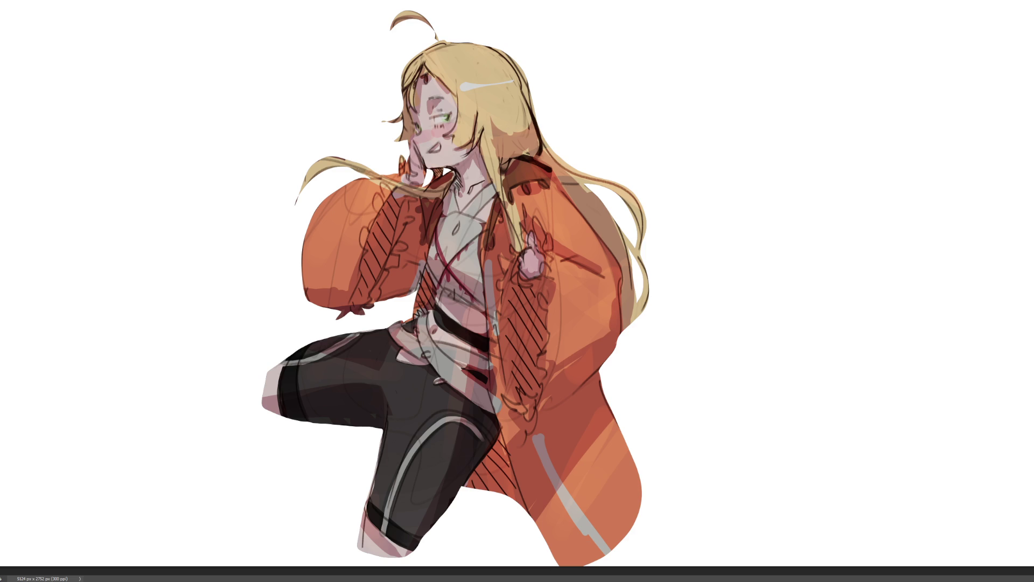
# Paint lighter orange soft strokes on the jacket's lower right and left sleeve, then zoom out
pyautogui.press(']')
pyautogui.press(']')
pyautogui.press(']')
pyautogui.press('[')
pyautogui.press('[')
pyautogui.press('[')
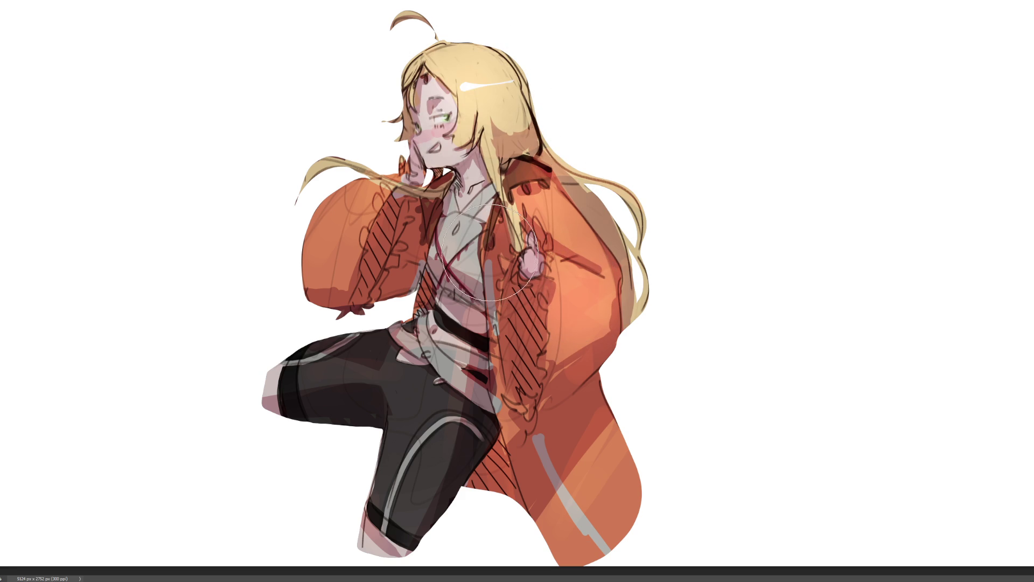
pyautogui.moveTo(658, 451); pyautogui.dragTo(614, 495)
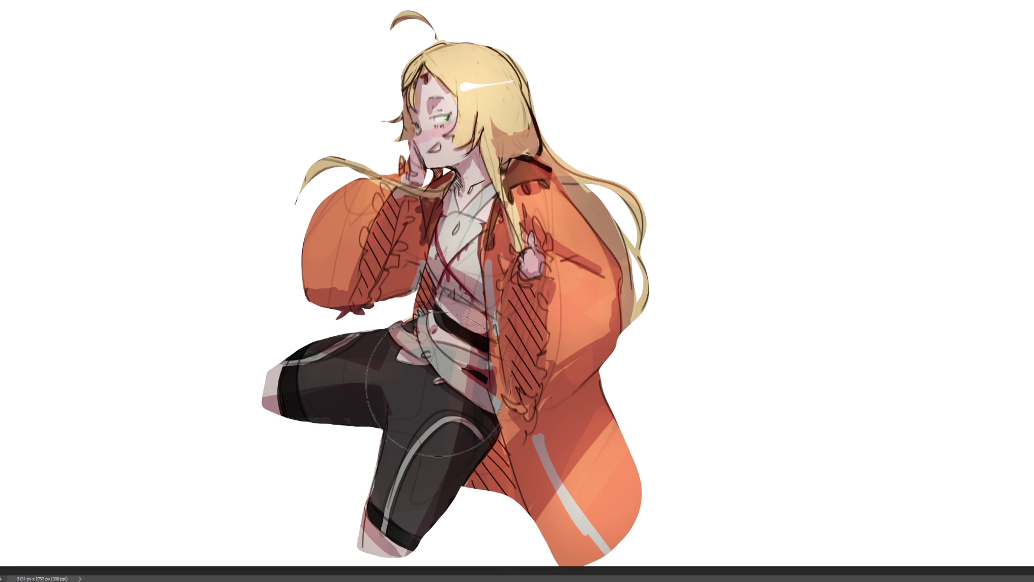
pyautogui.press(']')
pyautogui.press(']')
pyautogui.press(']')
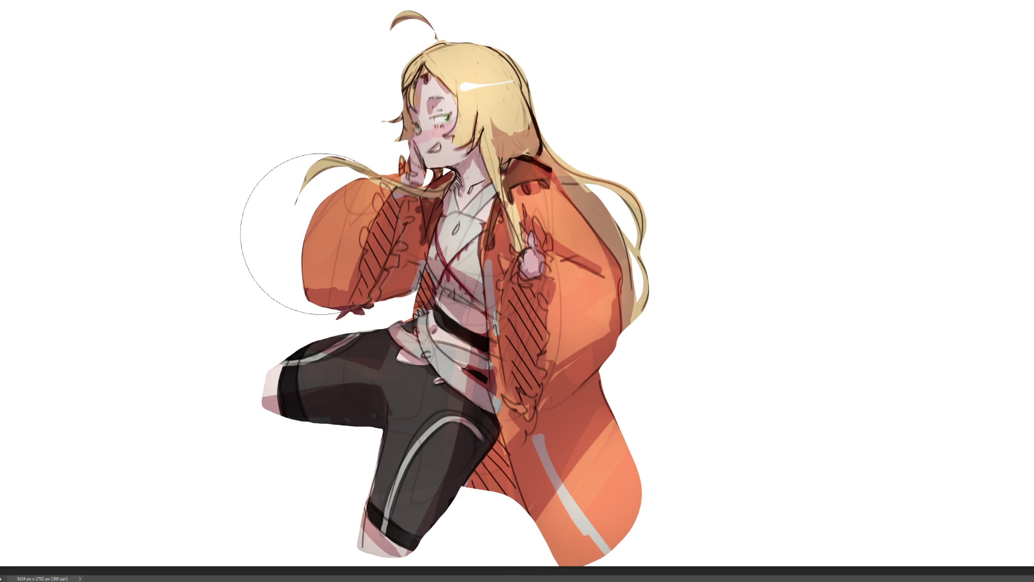
pyautogui.moveTo(307, 224); pyautogui.dragTo(334, 237)
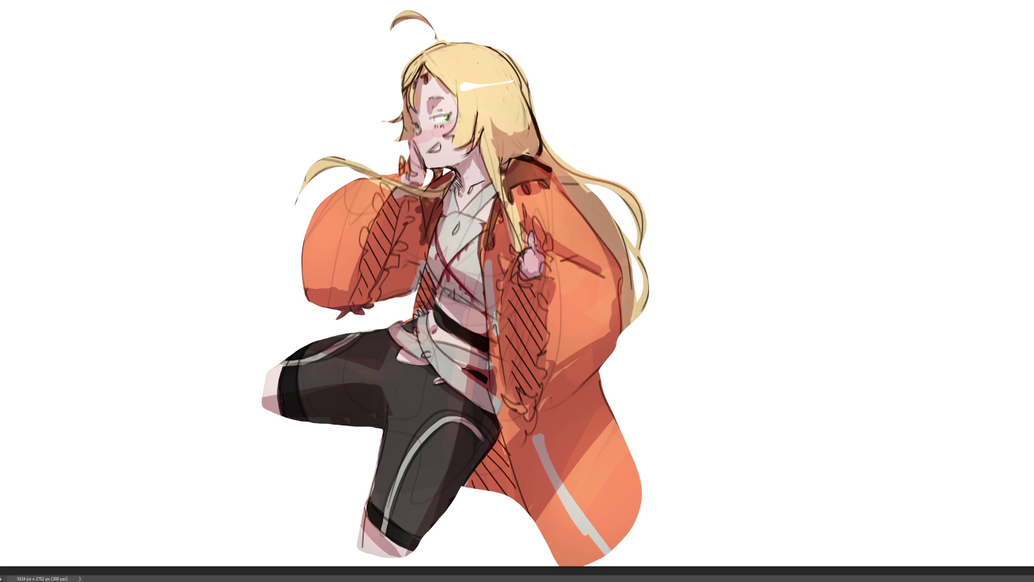
pyautogui.hotkey('ctrl', '-')
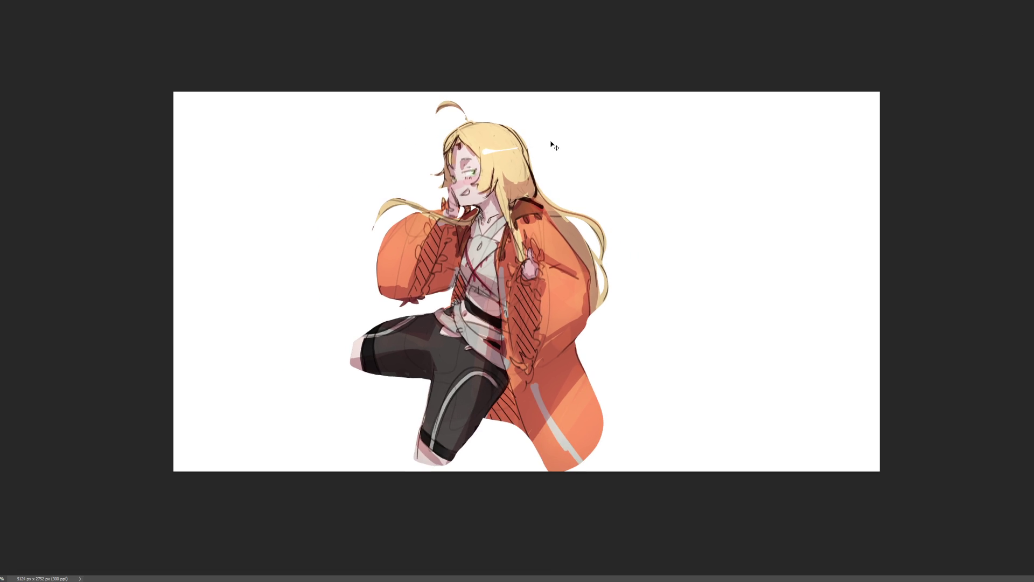
# Move the character layer to the canvas's left edge with Free Transform, then zoom in
pyautogui.hotkey('ctrl', 't')
pyautogui.moveTo(530, 294)
pyautogui.mouseDown()
pyautogui.moveTo(372, 292)
pyautogui.moveTo(349, 304)
pyautogui.mouseUp()
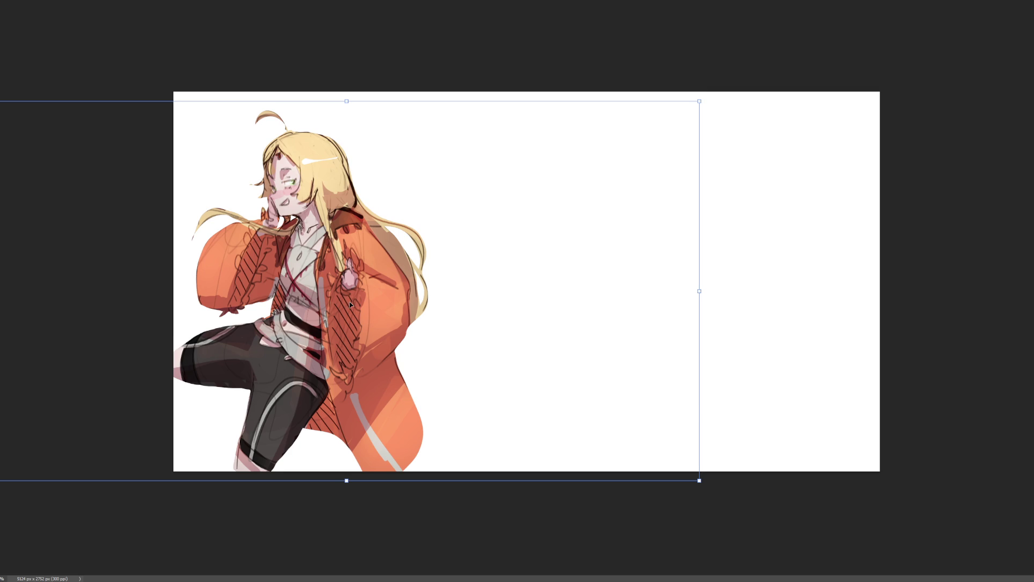
pyautogui.press('Return')
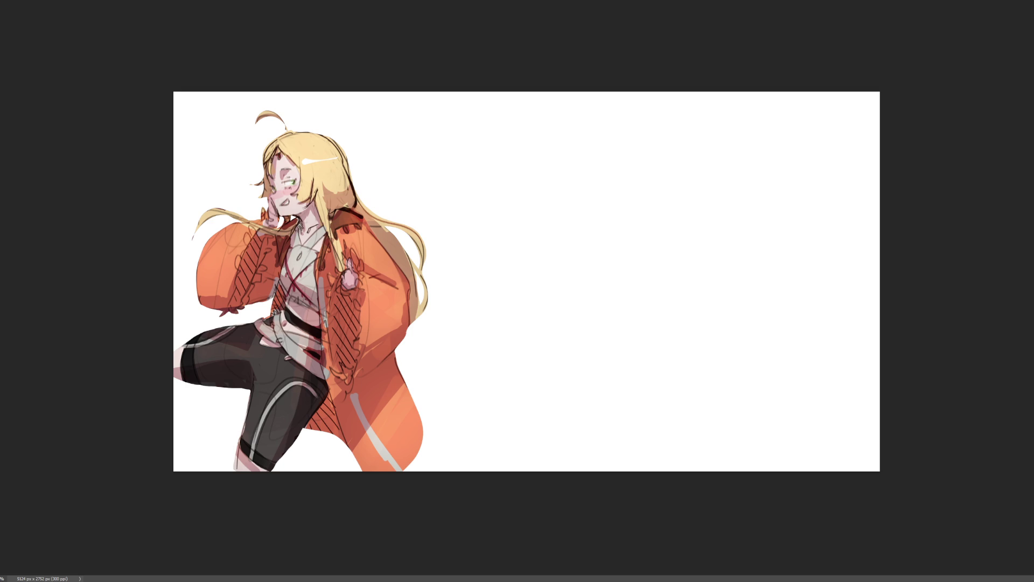
pyautogui.hotkey('ctrl', '+')
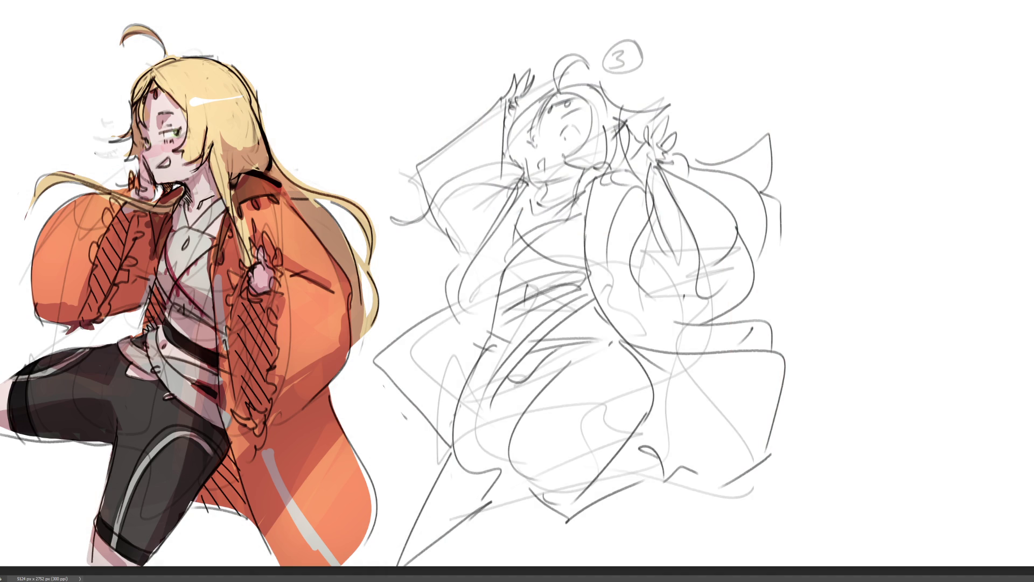
# Fit the canvas to the window and erase a stray part of the sketch with a lasso selection
pyautogui.hotkey('ctrl', 't')
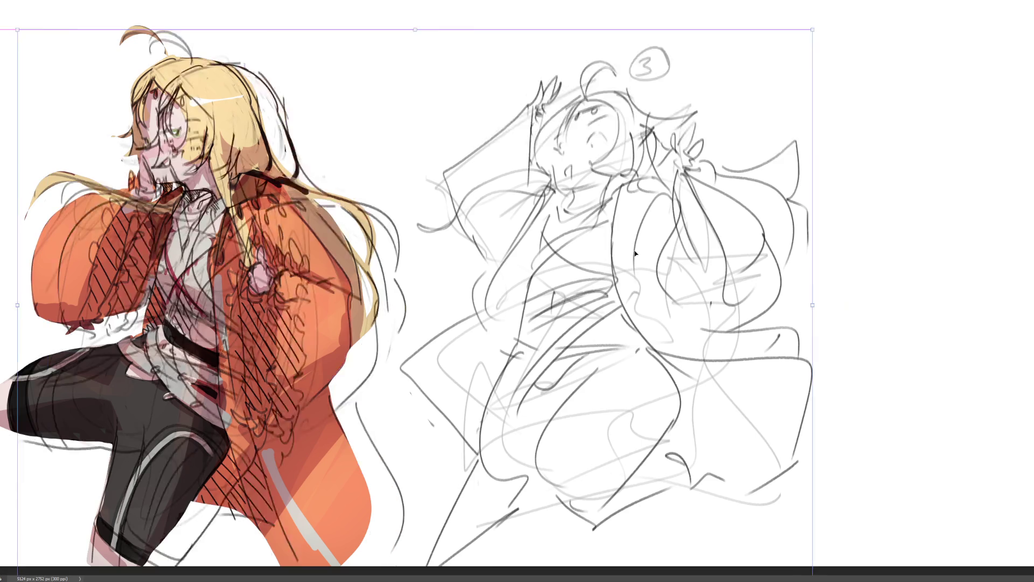
pyautogui.hotkey('ctrl', '0')
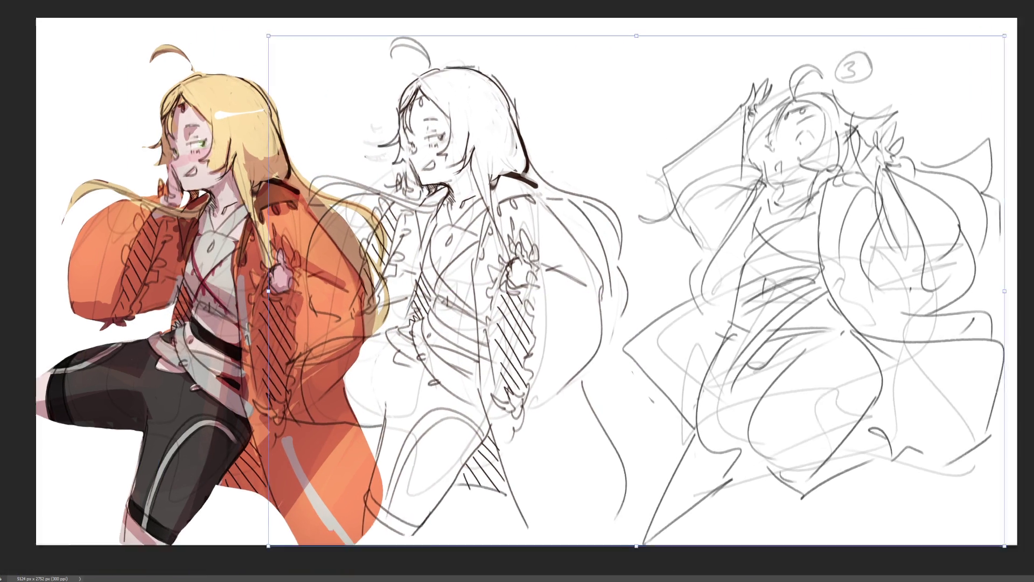
pyautogui.press('Return')
pyautogui.moveTo(256, 111)
pyautogui.mouseDown()
pyautogui.moveTo(549, 136)
pyautogui.moveTo(597, 226)
pyautogui.moveTo(619, 302)
pyautogui.moveTo(594, 365)
pyautogui.moveTo(611, 438)
pyautogui.moveTo(88, 126)
pyautogui.mouseUp()
pyautogui.press('Delete')
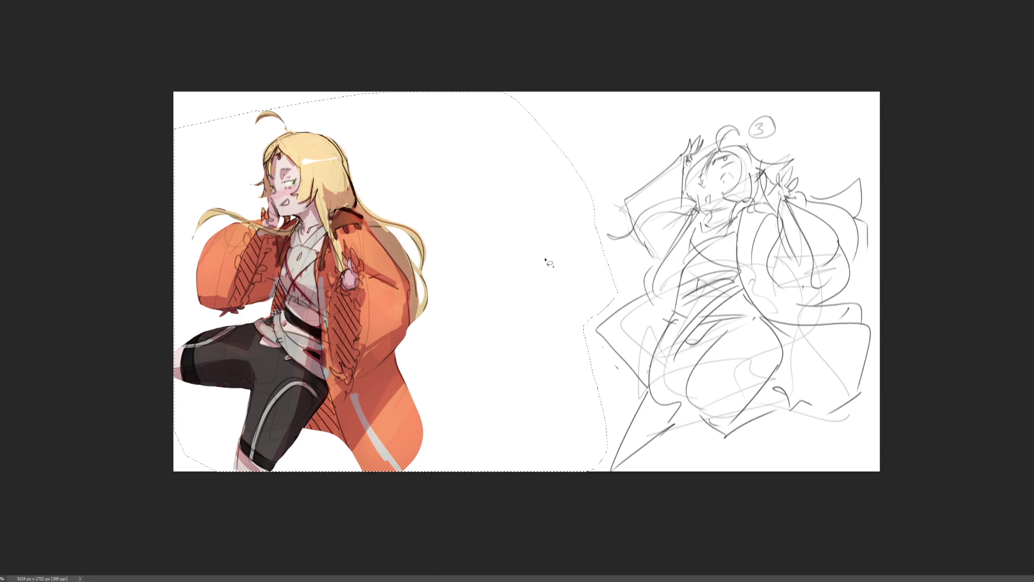
pyautogui.hotkey('ctrl', 'd')
# Lasso the pose sketch, skew its top up-left, and move it left toward the girl
pyautogui.moveTo(847, 138)
pyautogui.mouseDown()
pyautogui.moveTo(499, 470)
pyautogui.moveTo(879, 92)
pyautogui.mouseUp()
pyautogui.hotkey('ctrl', 't')
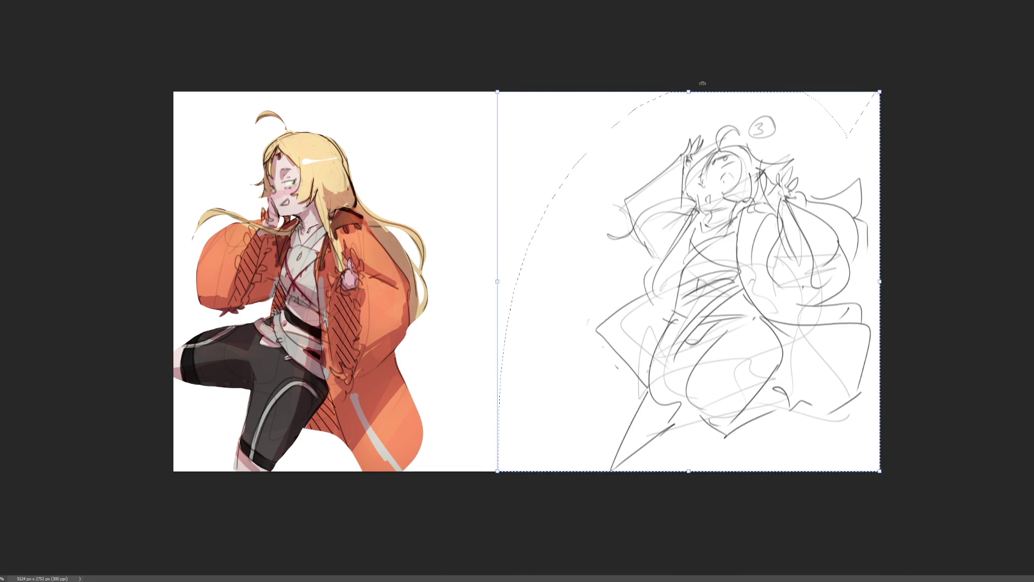
pyautogui.moveTo(688, 92); pyautogui.dragTo(640, 74)
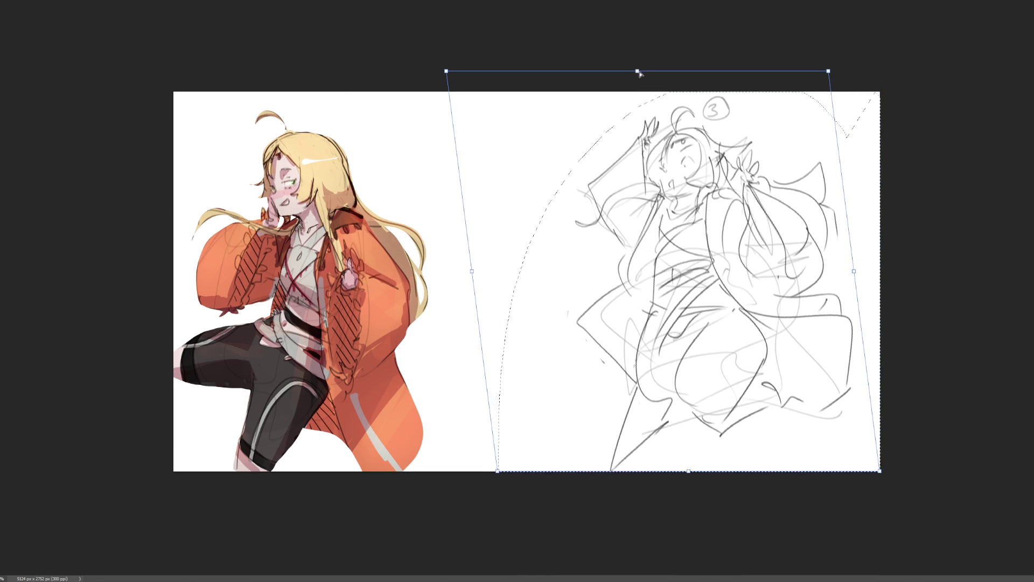
pyautogui.moveTo(679, 324); pyautogui.dragTo(599, 316)
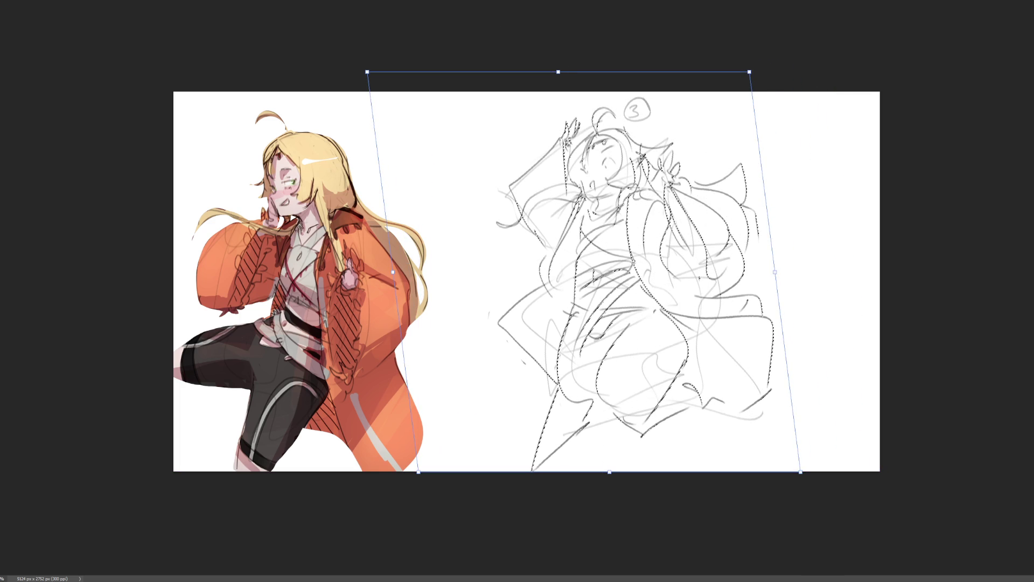
pyautogui.press('Return')
pyautogui.hotkey('ctrl', 'd')
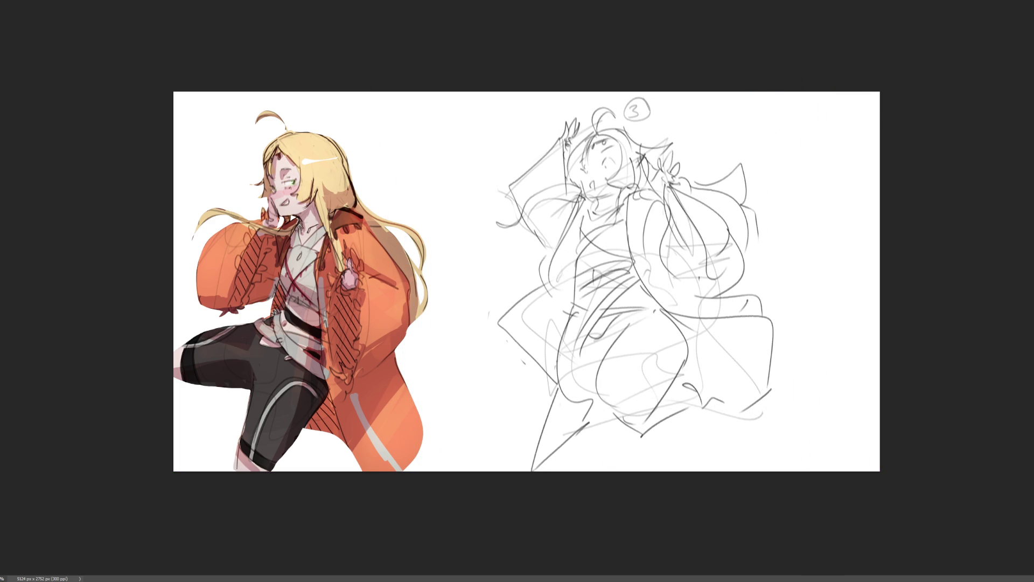
pyautogui.hotkey('ctrl', '+')
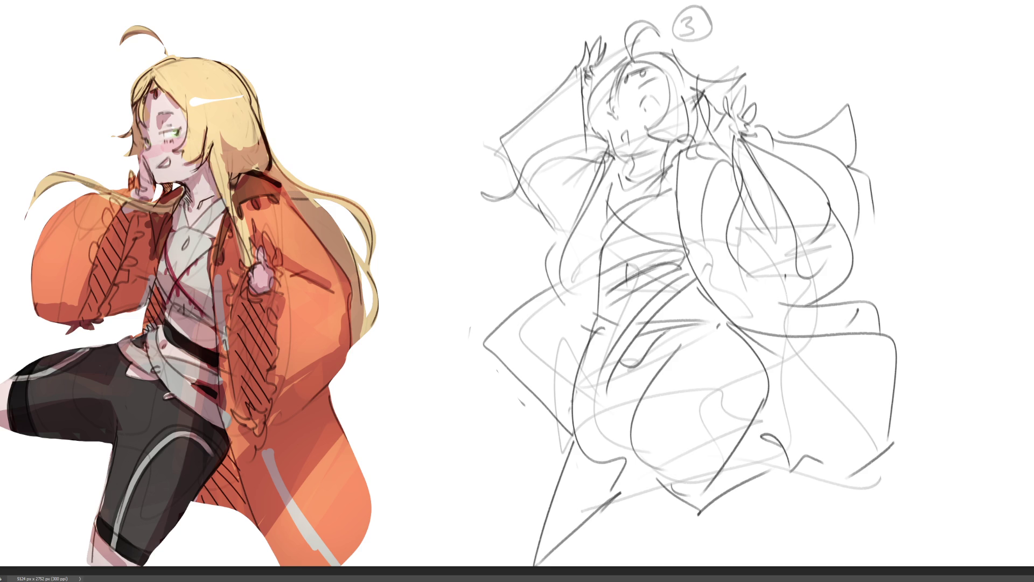
# Hide and restore the pose sketch three times, then enclose it in a freehand lasso selection
pyautogui.press('Delete')
pyautogui.hotkey('ctrl', 'z')
pyautogui.press('Delete')
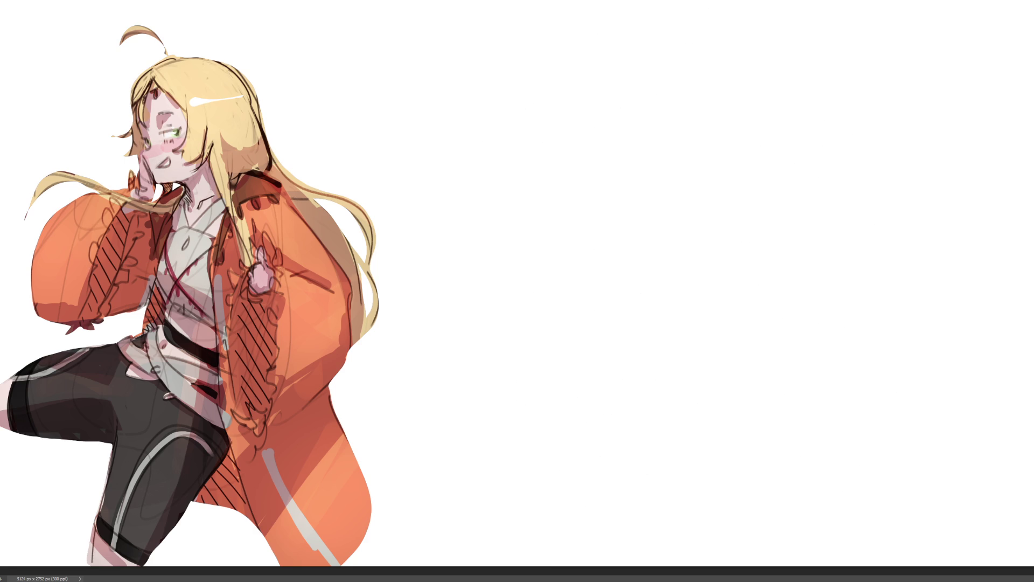
pyautogui.hotkey('ctrl', 'z')
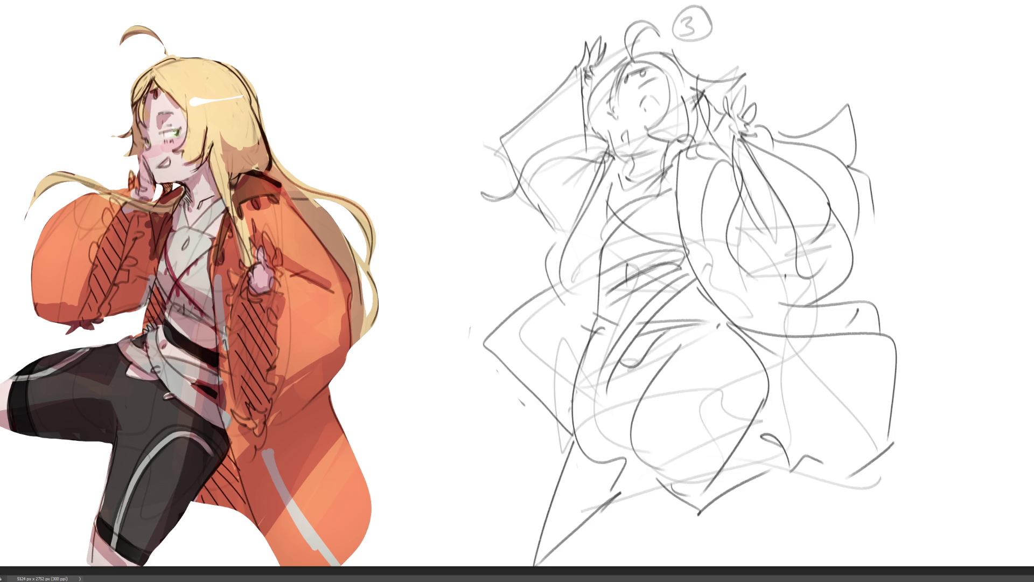
pyautogui.press('Delete')
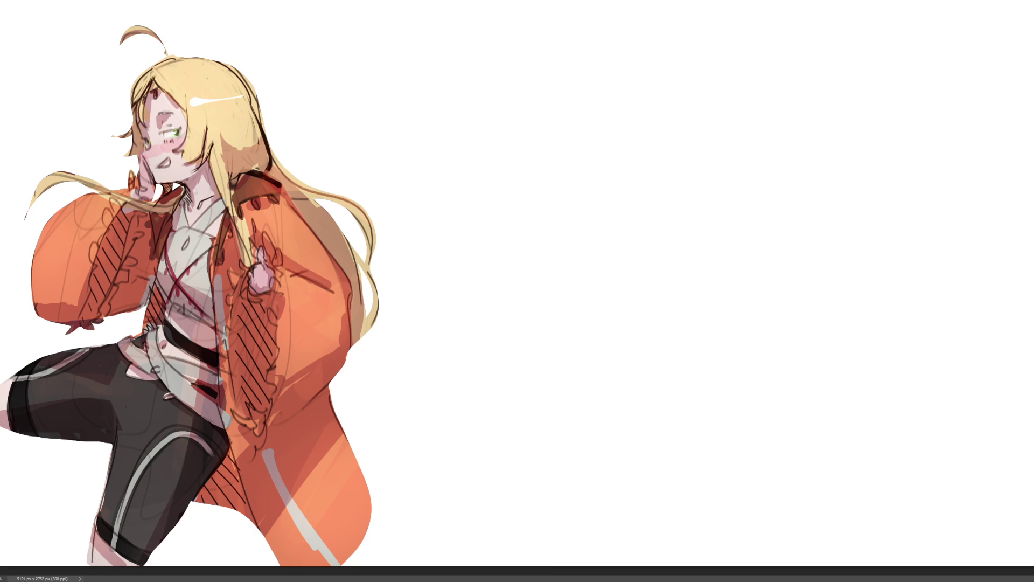
pyautogui.hotkey('ctrl', 'z')
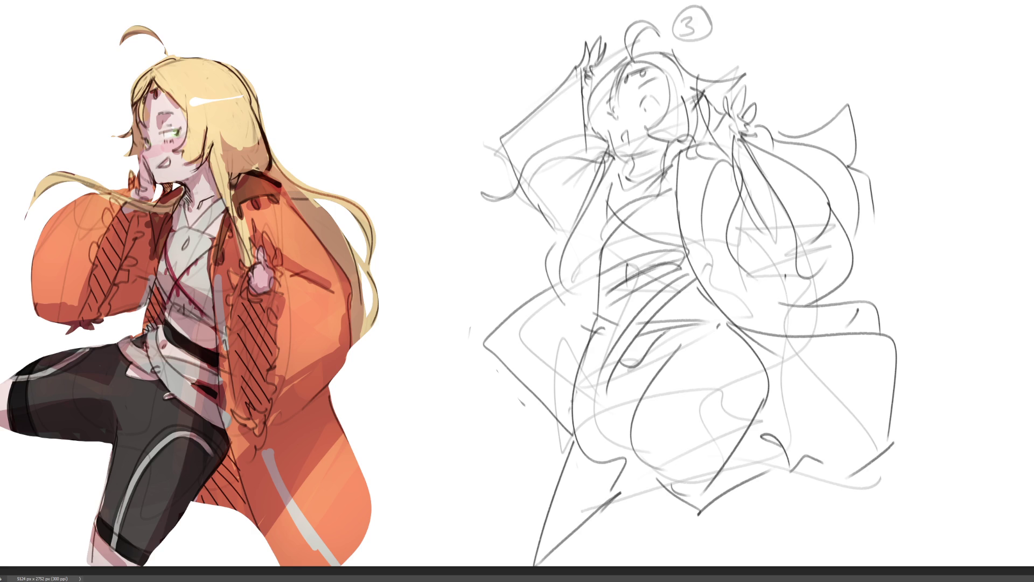
pyautogui.moveTo(936, 256); pyautogui.dragTo(791, 1)
pyautogui.moveTo(532, 1)
pyautogui.mouseDown()
pyautogui.moveTo(461, 119)
pyautogui.moveTo(1002, 565)
pyautogui.mouseUp()
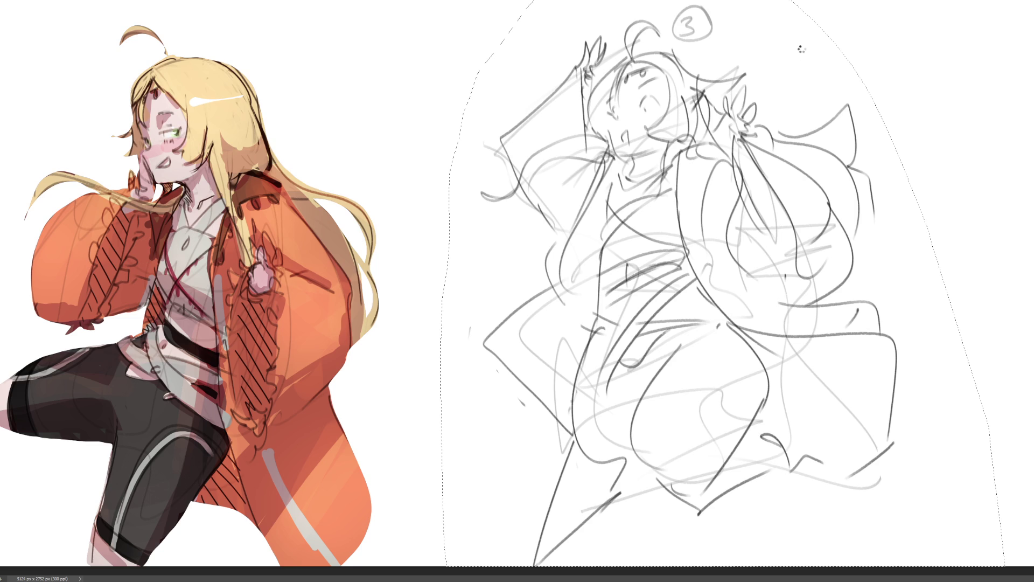
# Revert to the wider-hipped sketch, deselect, fade it to pale grey, then start eyelashes with a fine brush
pyautogui.hotkey('ctrl', 'z')
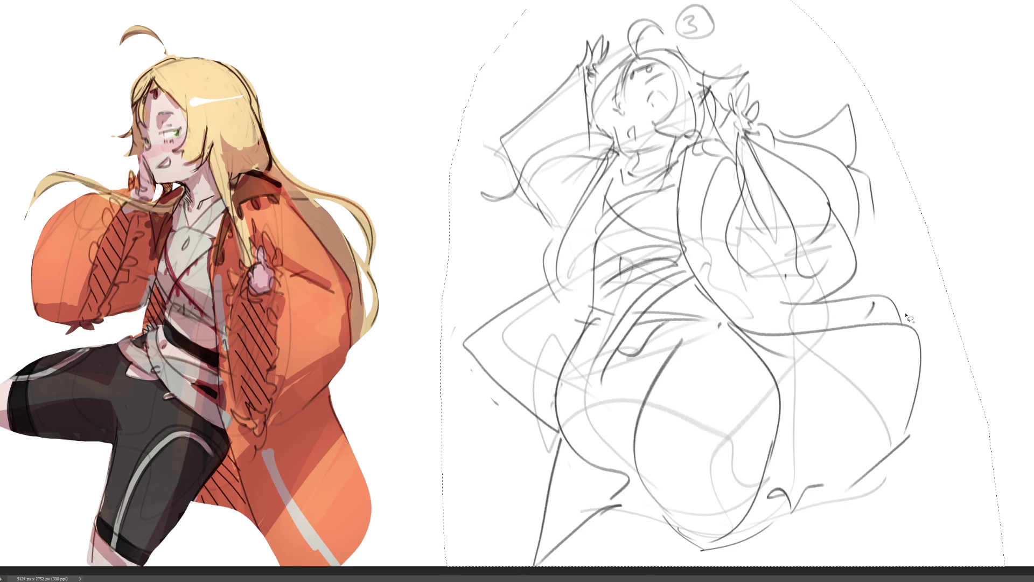
pyautogui.hotkey('ctrl', 'd')
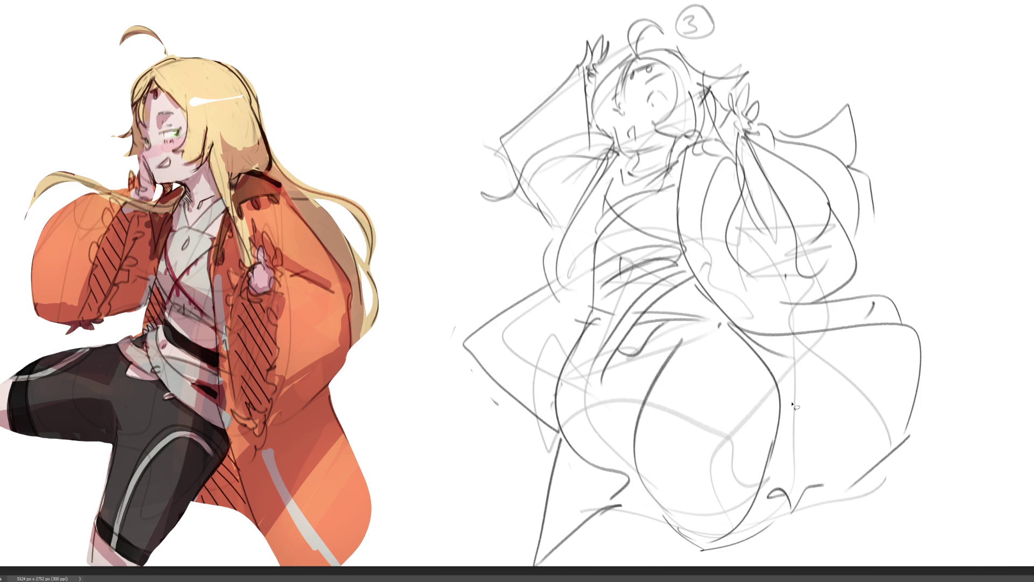
pyautogui.press('e')
pyautogui.moveTo(756, 32); pyautogui.dragTo(598, 59)
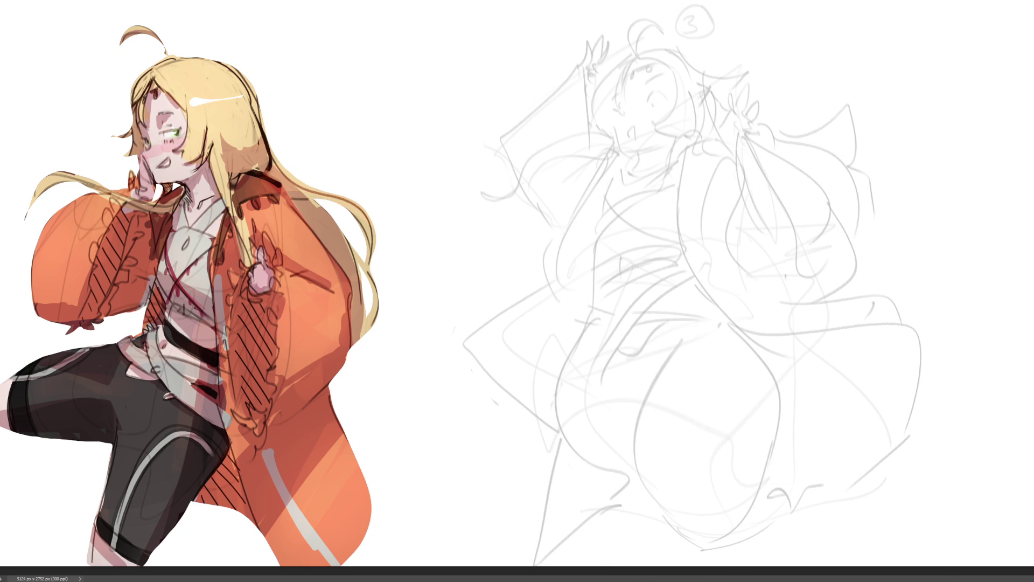
pyautogui.press('b')
pyautogui.moveTo(648, 101)
pyautogui.mouseDown()
pyautogui.moveTo(664, 88)
pyautogui.moveTo(664, 98)
pyautogui.moveTo(621, 113)
pyautogui.moveTo(619, 103)
pyautogui.mouseUp()
# Ink the eyebrow, upper eyelid, forehead and outer head curve, redrawing the curve smoothly
pyautogui.moveTo(639, 88); pyautogui.dragTo(661, 72)
pyautogui.moveTo(614, 95)
pyautogui.mouseDown()
pyautogui.moveTo(622, 99)
pyautogui.moveTo(629, 70)
pyautogui.mouseUp()
pyautogui.moveTo(635, 63); pyautogui.dragTo(644, 46)
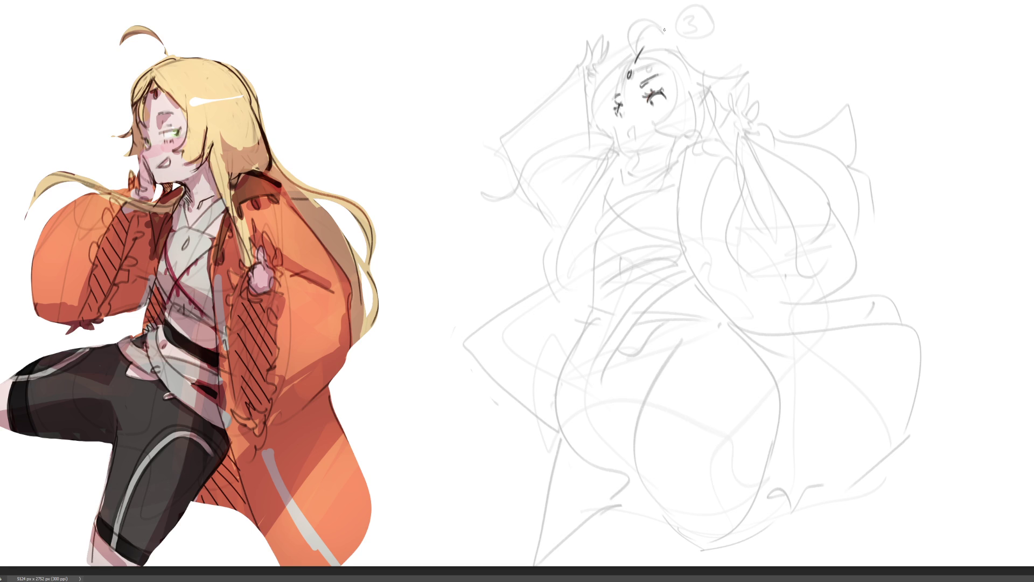
pyautogui.moveTo(637, 50)
pyautogui.mouseDown()
pyautogui.moveTo(678, 117)
pyautogui.moveTo(693, 115)
pyautogui.moveTo(665, 34)
pyautogui.moveTo(710, 101)
pyautogui.mouseUp()
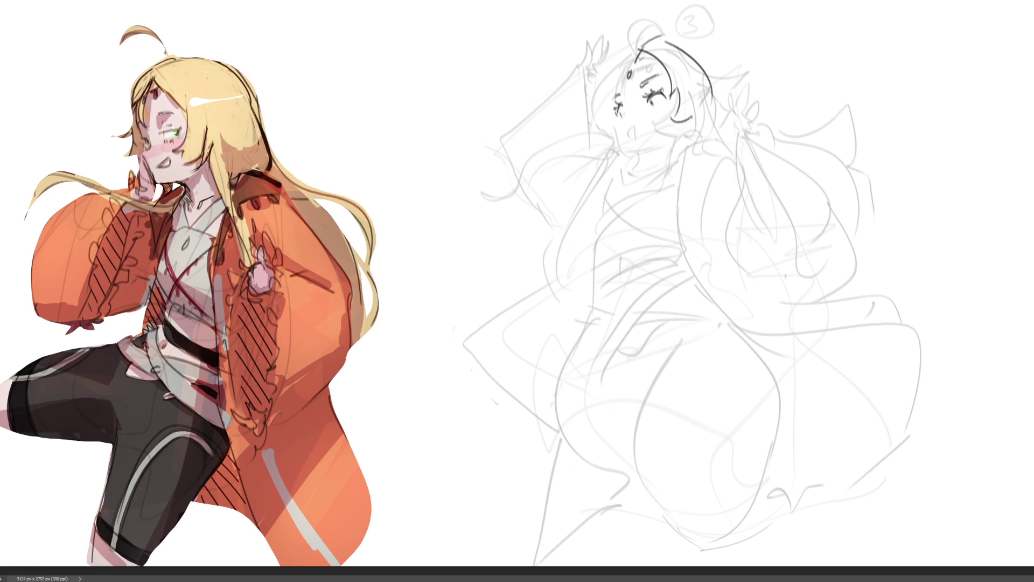
pyautogui.moveTo(692, 118)
pyautogui.mouseDown()
pyautogui.moveTo(670, 139)
pyautogui.moveTo(694, 136)
pyautogui.mouseUp()
pyautogui.moveTo(707, 85); pyautogui.dragTo(710, 133)
pyautogui.hotkey('ctrl', 'z')
pyautogui.moveTo(708, 87); pyautogui.dragTo(700, 142)
# Trace the left side of the face, the hair strands beside it, and short strokes atop the head
pyautogui.moveTo(633, 54)
pyautogui.mouseDown()
pyautogui.moveTo(621, 57)
pyautogui.moveTo(610, 135)
pyautogui.mouseUp()
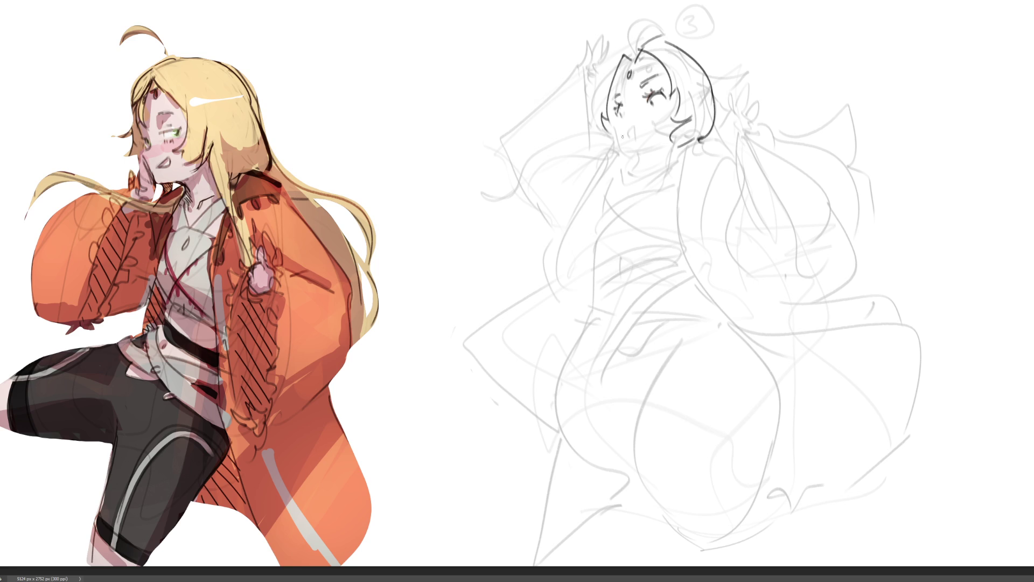
pyautogui.moveTo(619, 51)
pyautogui.mouseDown()
pyautogui.moveTo(602, 63)
pyautogui.moveTo(586, 129)
pyautogui.moveTo(609, 151)
pyautogui.mouseUp()
pyautogui.moveTo(583, 117); pyautogui.dragTo(594, 147)
pyautogui.moveTo(624, 52)
pyautogui.mouseDown()
pyautogui.moveTo(634, 61)
pyautogui.moveTo(621, 70)
pyautogui.moveTo(654, 60)
pyautogui.mouseUp()
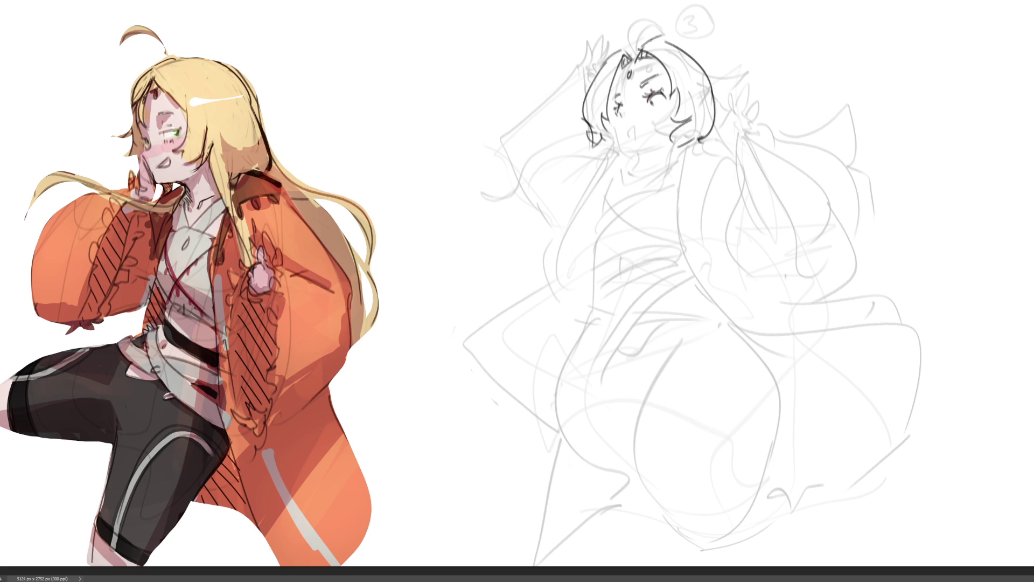
pyautogui.moveTo(628, 57); pyautogui.dragTo(639, 53)
# Draw the open mouth and the jaw line down to the chin
pyautogui.moveTo(629, 135); pyautogui.dragTo(634, 153)
pyautogui.hotkey('ctrl', 'z')
pyautogui.moveTo(614, 118); pyautogui.dragTo(637, 161)
# Redraw the jaw line, try the mouth, and ink the neck and shoulder lines
pyautogui.hotkey('ctrl', 'z')
pyautogui.moveTo(614, 120); pyautogui.dragTo(643, 167)
pyautogui.moveTo(631, 128); pyautogui.dragTo(635, 137)
pyautogui.hotkey('ctrl', 'z')
pyautogui.moveTo(644, 164); pyautogui.dragTo(646, 177)
pyautogui.hotkey('ctrl', 'z')
pyautogui.moveTo(644, 161); pyautogui.dragTo(646, 176)
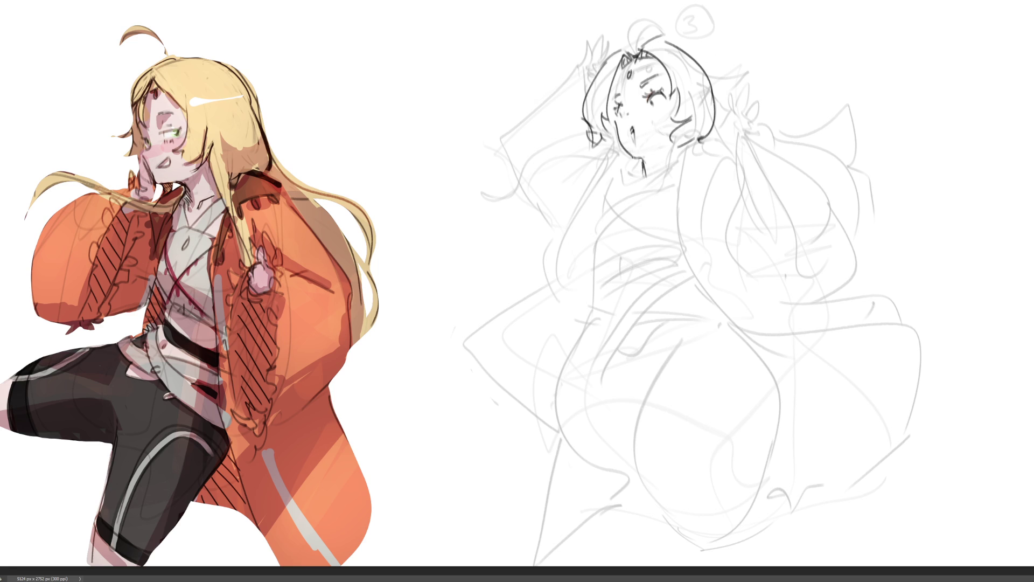
pyautogui.moveTo(677, 147); pyautogui.dragTo(673, 164)
# Add the arc over the hair, blush marks under the right eye, and the under-chin line
pyautogui.moveTo(677, 44)
pyautogui.mouseDown()
pyautogui.moveTo(708, 54)
pyautogui.moveTo(733, 124)
pyautogui.mouseUp()
pyautogui.hotkey('ctrl', 'z')
pyautogui.hotkey('ctrl', 'z')
pyautogui.moveTo(686, 48); pyautogui.dragTo(732, 95)
pyautogui.moveTo(658, 104); pyautogui.dragTo(657, 112)
pyautogui.moveTo(644, 181); pyautogui.dragTo(676, 165)
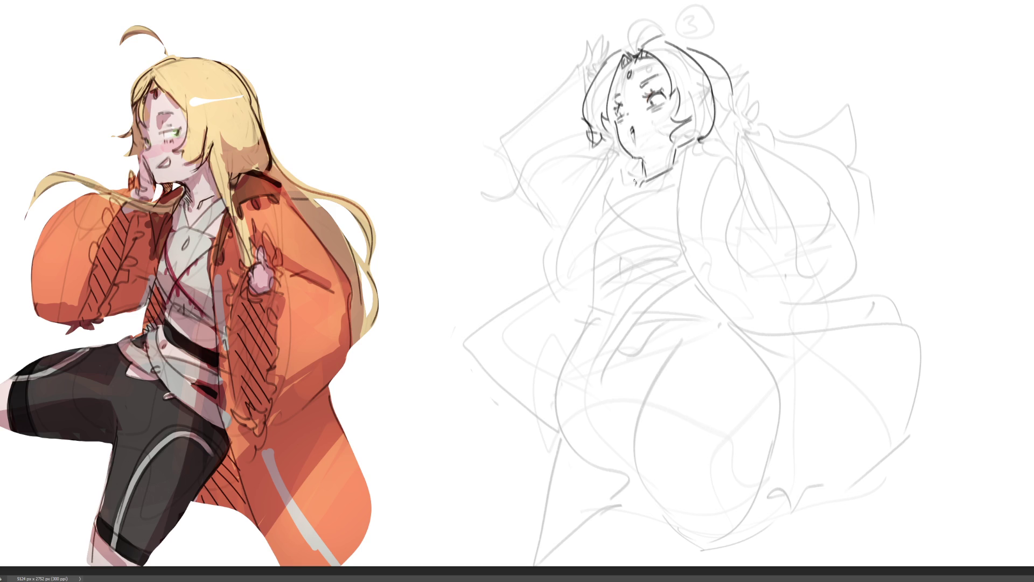
pyautogui.moveTo(667, 173); pyautogui.dragTo(683, 152)
# Outline the arched waist line and the belt edges across the midriff
pyautogui.moveTo(592, 280)
pyautogui.mouseDown()
pyautogui.moveTo(673, 254)
pyautogui.moveTo(683, 270)
pyautogui.mouseUp()
pyautogui.moveTo(594, 277)
pyautogui.mouseDown()
pyautogui.moveTo(588, 309)
pyautogui.moveTo(672, 262)
pyautogui.mouseUp()
pyautogui.moveTo(589, 308); pyautogui.dragTo(702, 294)
pyautogui.moveTo(590, 284); pyautogui.dragTo(634, 277)
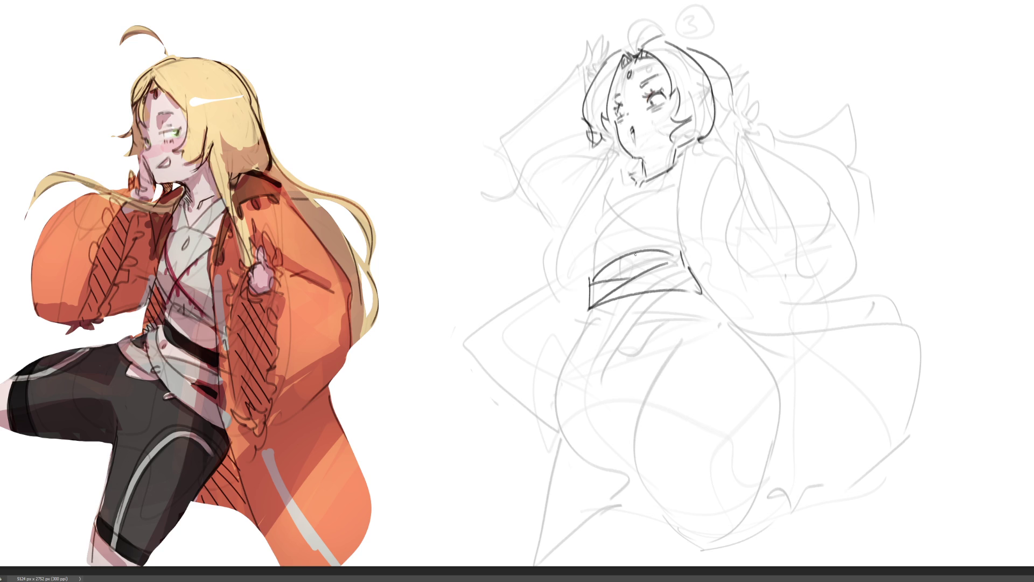
# Extend the belt line and ink the robe's collar lines up to the neck
pyautogui.moveTo(577, 276)
pyautogui.mouseDown()
pyautogui.moveTo(609, 265)
pyautogui.moveTo(569, 285)
pyautogui.mouseUp()
pyautogui.hotkey('ctrl', 'z')
pyautogui.hotkey('ctrl', 'z')
pyautogui.hotkey('ctrl', 'z')
pyautogui.moveTo(566, 284); pyautogui.dragTo(678, 179)
pyautogui.moveTo(683, 156); pyautogui.dragTo(669, 189)
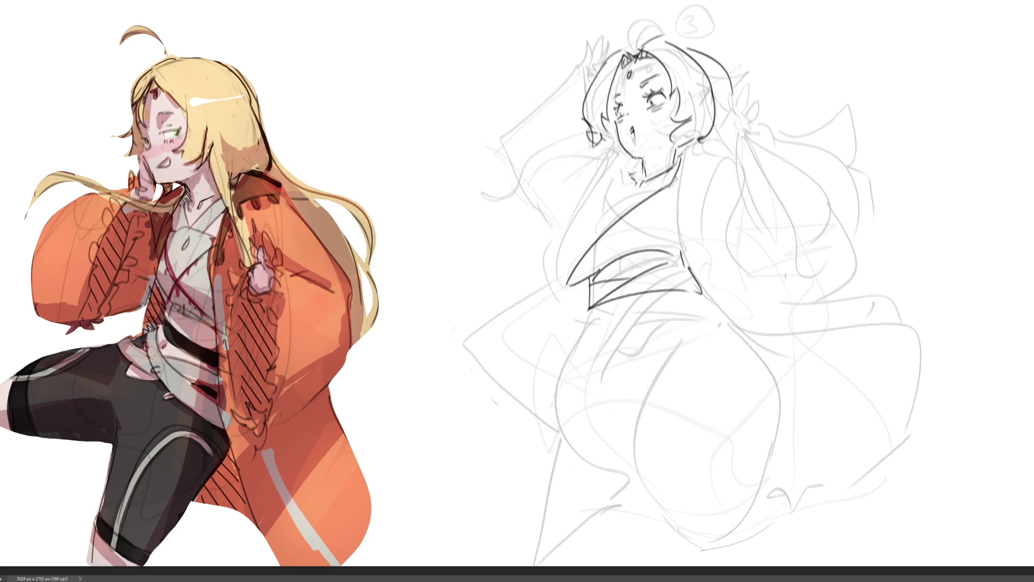
pyautogui.moveTo(594, 273); pyautogui.dragTo(681, 198)
pyautogui.moveTo(588, 251); pyautogui.dragTo(660, 192)
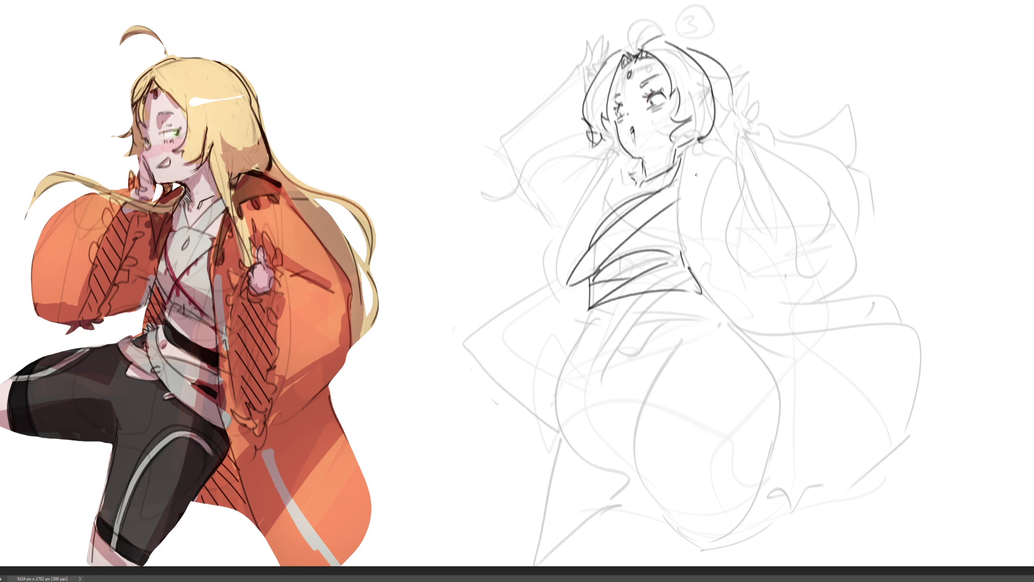
pyautogui.hotkey('ctrl', 'z')
pyautogui.moveTo(590, 250); pyautogui.dragTo(665, 205)
# Add the chest and robe curves, then paste the face photo onto the canvas for transforming
pyautogui.moveTo(577, 231); pyautogui.dragTo(571, 283)
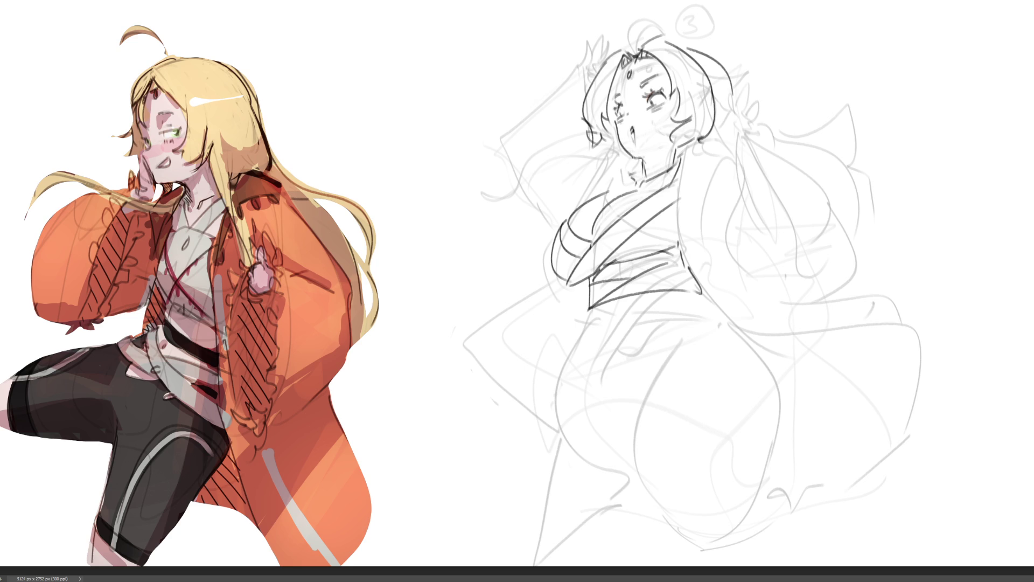
pyautogui.hotkey('ctrl', 'v')
pyautogui.hotkey('ctrl', 't')
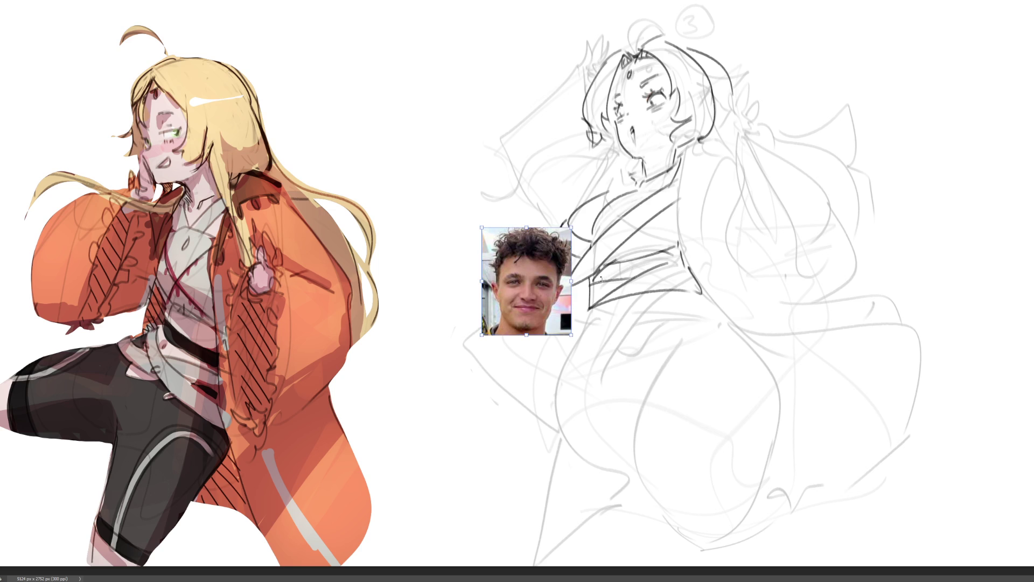
# Tilt the pasted face photo slightly and commit it, undoing a stray orange stroke
pyautogui.moveTo(578, 221)
pyautogui.mouseDown()
pyautogui.moveTo(527, 206)
pyautogui.moveTo(476, 119)
pyautogui.moveTo(449, 103)
pyautogui.mouseUp()
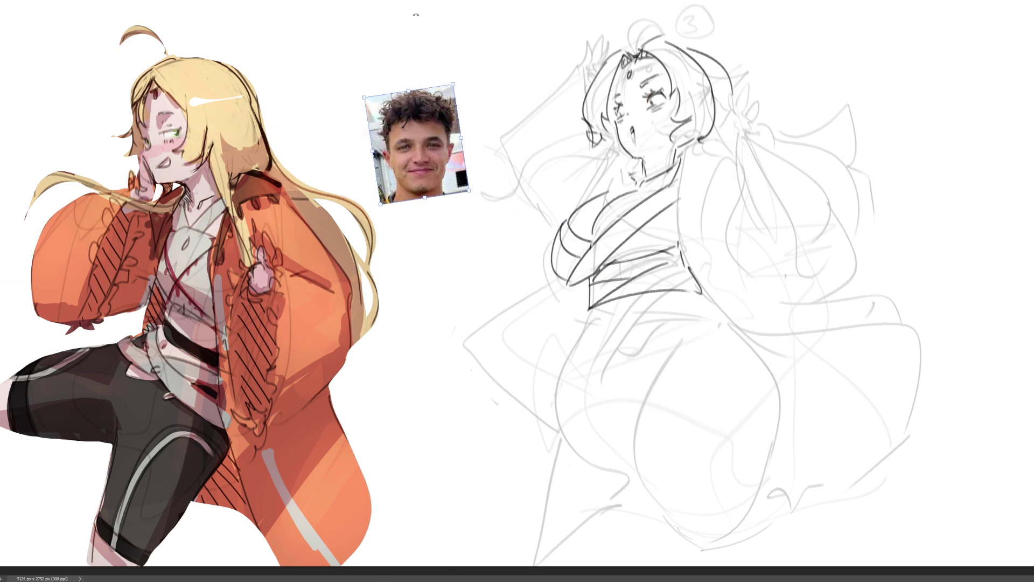
pyautogui.press('Return')
pyautogui.hotkey('ctrl', 'z')
# Rotate the face photo about 3° clockwise and confirm the transform
pyautogui.hotkey('ctrl', 't')
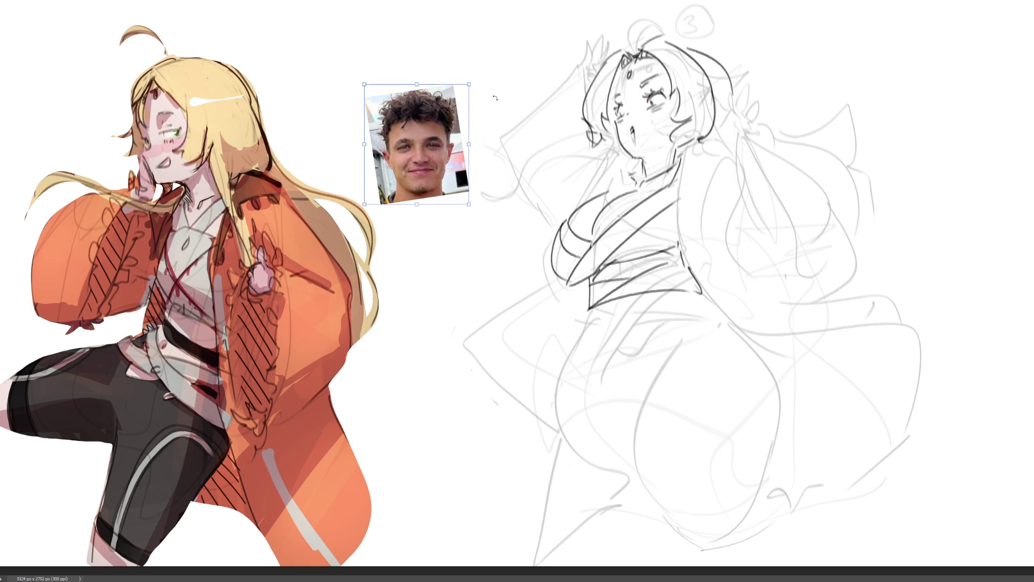
pyautogui.moveTo(483, 74); pyautogui.dragTo(487, 78)
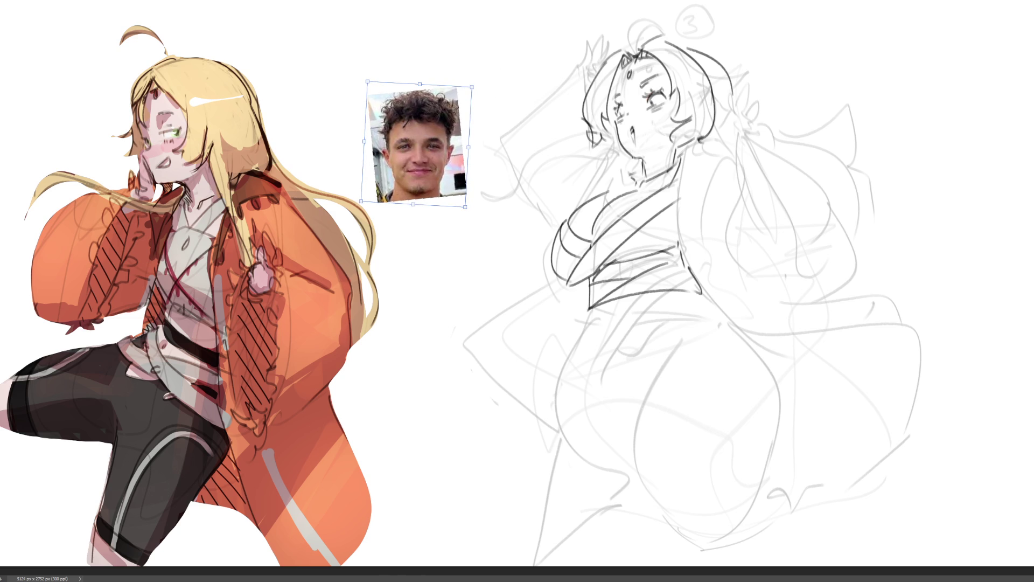
pyautogui.press('Return')
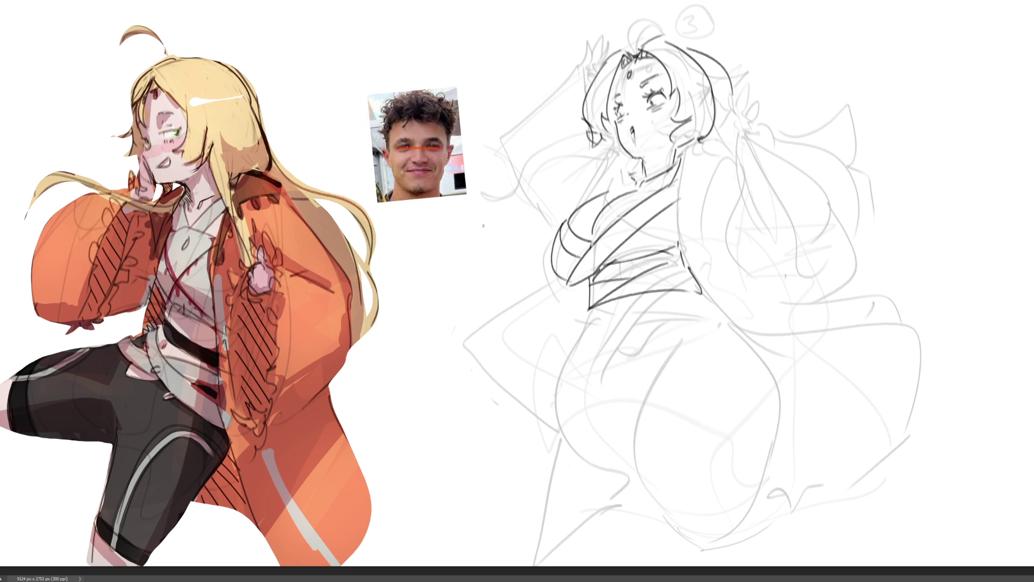
# Redraw the orange line across the photo's eyes, then ink the kimono diagonal, chest contour and neckline
pyautogui.hotkey('ctrl', 'z')
pyautogui.moveTo(400, 147); pyautogui.dragTo(434, 147)
pyautogui.moveTo(590, 273); pyautogui.dragTo(676, 194)
pyautogui.moveTo(570, 225); pyautogui.dragTo(563, 258)
pyautogui.hotkey('ctrl', 'z')
pyautogui.moveTo(631, 174)
pyautogui.mouseDown()
pyautogui.moveTo(639, 181)
pyautogui.moveTo(595, 196)
pyautogui.moveTo(592, 188)
pyautogui.mouseUp()
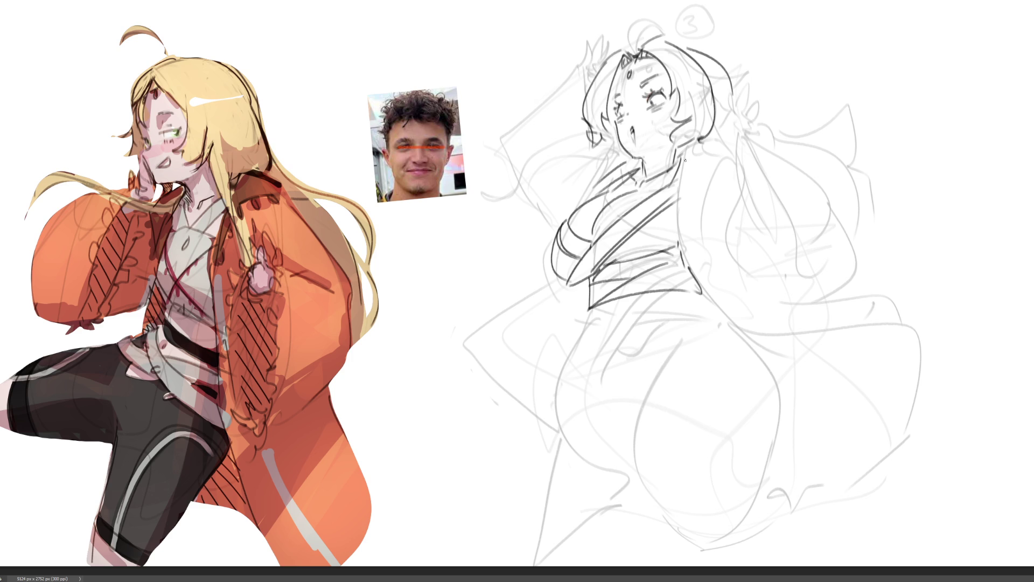
# Ink the torso's right edge, the curve into the sweeping coat hem, and the side lines
pyautogui.moveTo(682, 156); pyautogui.dragTo(697, 281)
pyautogui.hotkey('ctrl', 'z')
pyautogui.moveTo(683, 162); pyautogui.dragTo(700, 291)
pyautogui.hotkey('ctrl', 'z')
pyautogui.moveTo(683, 157); pyautogui.dragTo(701, 293)
pyautogui.moveTo(687, 243); pyautogui.dragTo(858, 338)
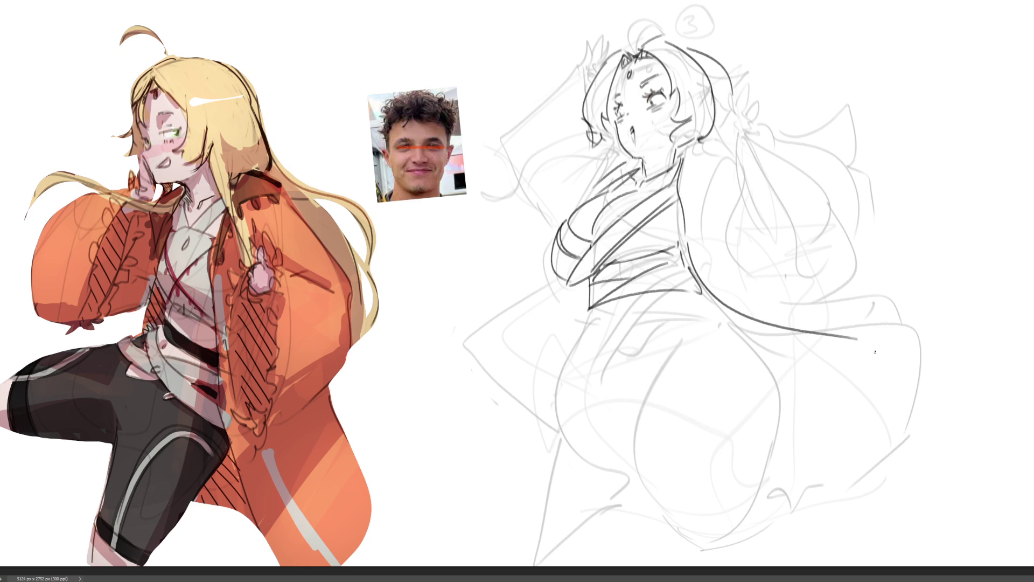
pyautogui.moveTo(842, 338); pyautogui.dragTo(945, 418)
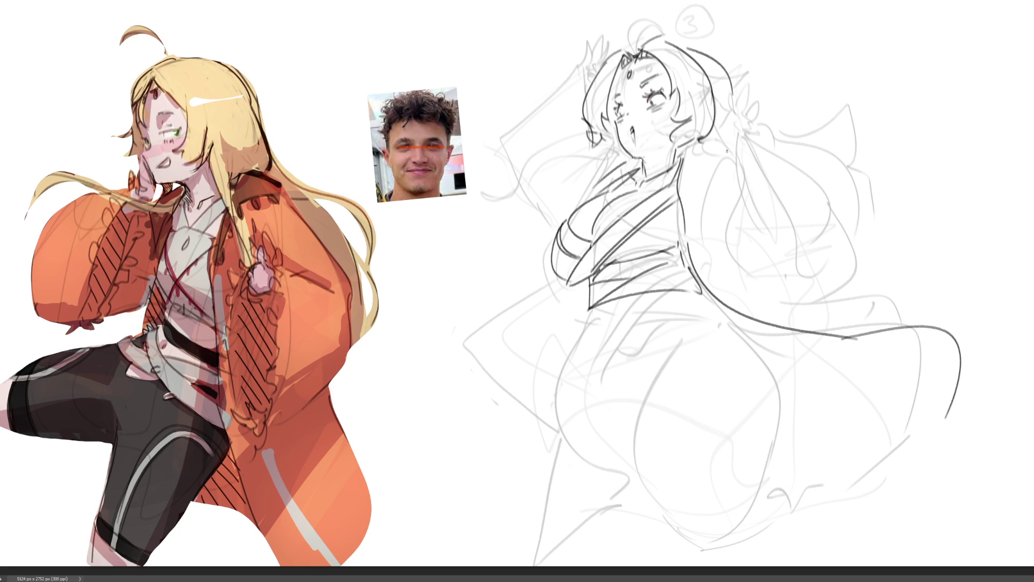
pyautogui.moveTo(686, 155)
pyautogui.mouseDown()
pyautogui.moveTo(690, 211)
pyautogui.moveTo(733, 311)
pyautogui.mouseUp()
pyautogui.moveTo(699, 240)
pyautogui.mouseDown()
pyautogui.moveTo(707, 271)
pyautogui.moveTo(805, 325)
pyautogui.mouseUp()
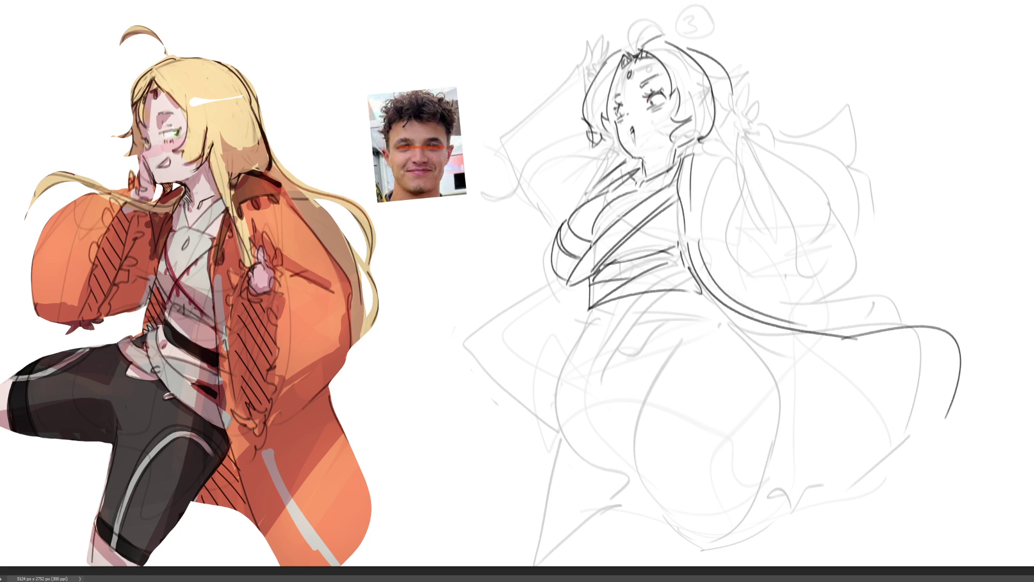
# Ink the skirt's left front edge, a lower-right coat line, and the front fold sweep
pyautogui.moveTo(561, 282)
pyautogui.mouseDown()
pyautogui.moveTo(478, 331)
pyautogui.moveTo(545, 408)
pyautogui.mouseUp()
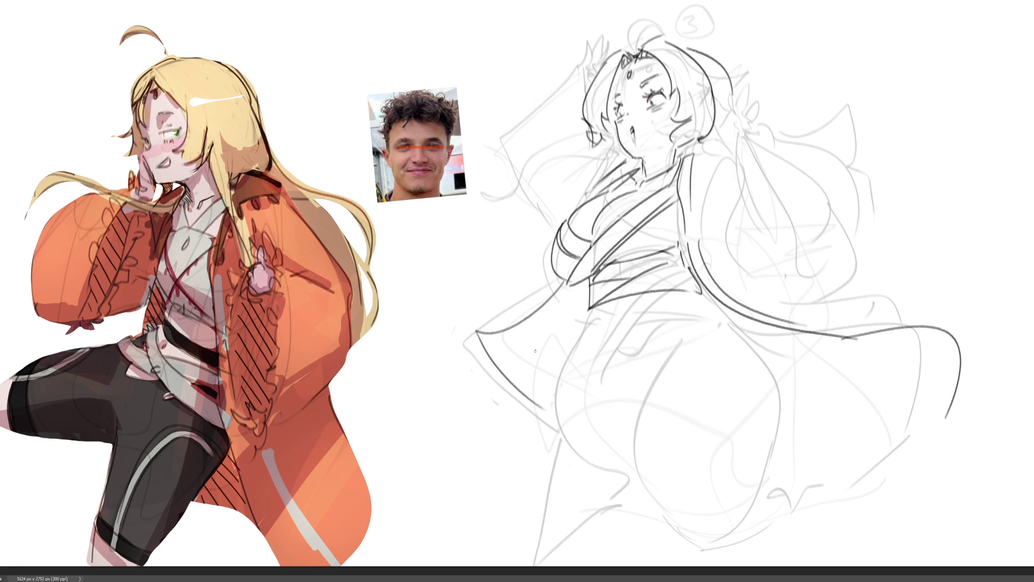
pyautogui.moveTo(477, 330); pyautogui.dragTo(561, 286)
pyautogui.moveTo(816, 448); pyautogui.dragTo(894, 429)
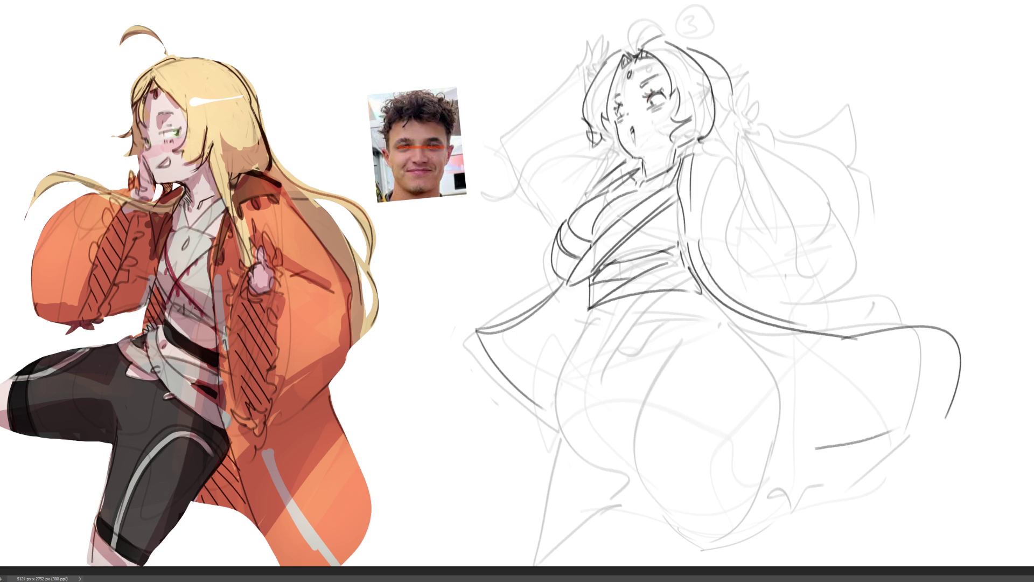
pyautogui.moveTo(592, 307)
pyautogui.mouseDown()
pyautogui.moveTo(580, 316)
pyautogui.moveTo(622, 405)
pyautogui.mouseUp()
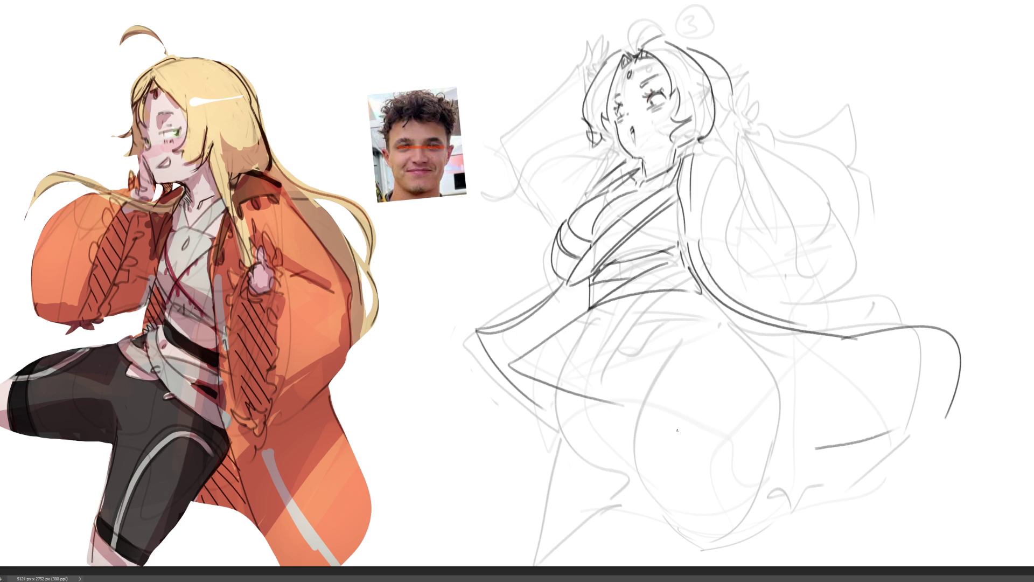
pyautogui.hotkey('ctrl', 'z')
pyautogui.moveTo(592, 305); pyautogui.dragTo(560, 412)
pyautogui.hotkey('ctrl', 'z')
pyautogui.moveTo(589, 318)
pyautogui.mouseDown()
pyautogui.moveTo(546, 443)
pyautogui.moveTo(728, 382)
pyautogui.mouseUp()
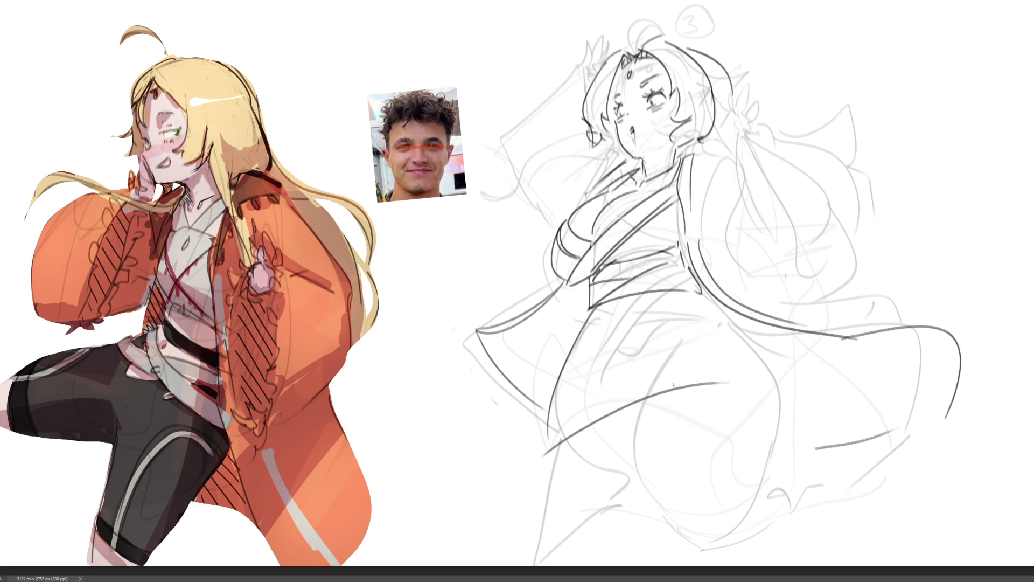
pyautogui.moveTo(708, 297)
pyautogui.mouseDown()
pyautogui.moveTo(744, 328)
pyautogui.moveTo(716, 381)
pyautogui.mouseUp()
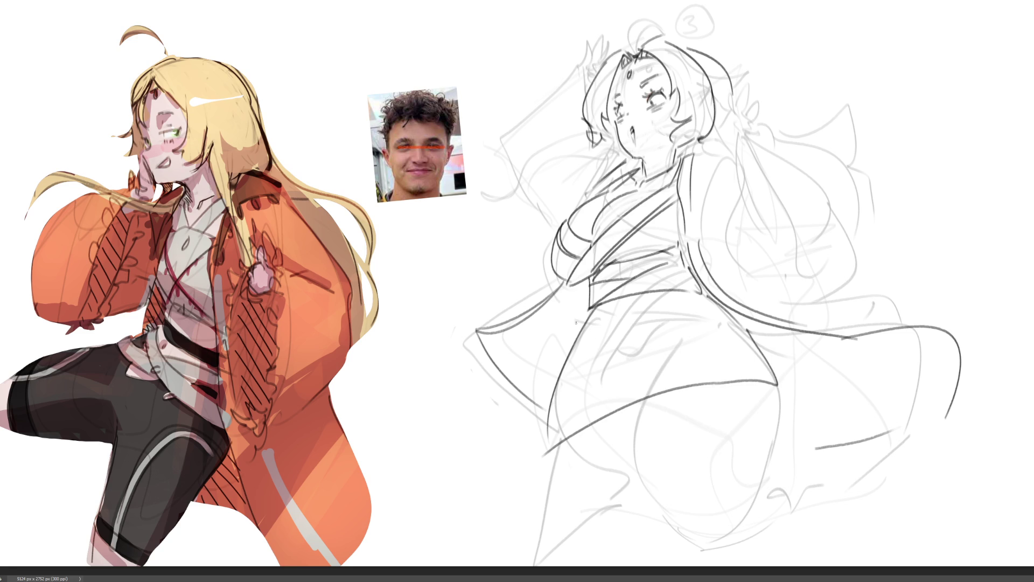
# Draw the hooked and vertical skirt folds, long folds down the right, and the bottom hem
pyautogui.moveTo(592, 308); pyautogui.dragTo(538, 434)
pyautogui.moveTo(610, 300)
pyautogui.mouseDown()
pyautogui.moveTo(607, 418)
pyautogui.moveTo(588, 415)
pyautogui.mouseUp()
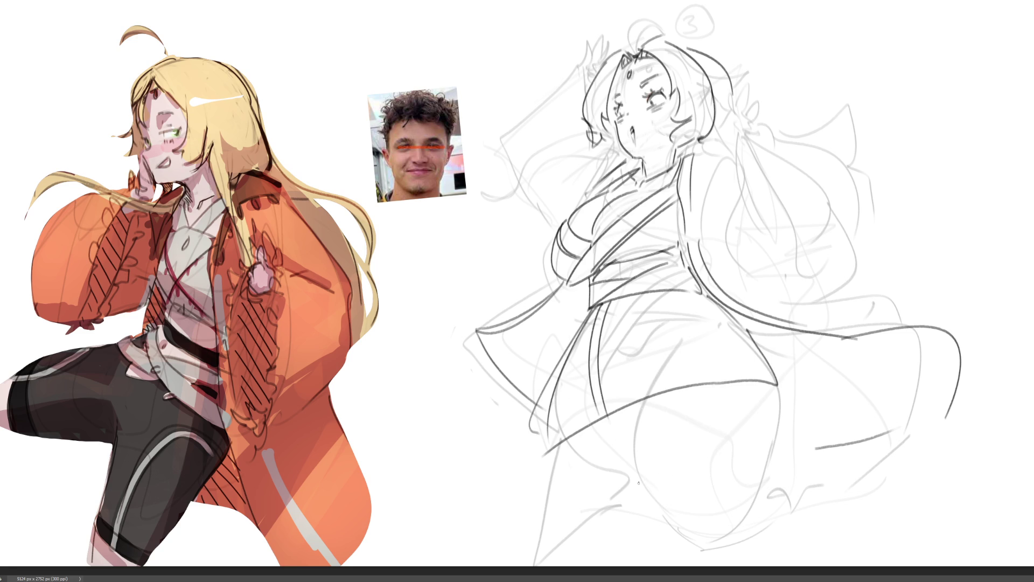
pyautogui.moveTo(619, 496); pyautogui.dragTo(651, 484)
pyautogui.moveTo(664, 438)
pyautogui.mouseDown()
pyautogui.moveTo(645, 458)
pyautogui.moveTo(747, 545)
pyautogui.mouseUp()
pyautogui.moveTo(764, 386); pyautogui.dragTo(787, 543)
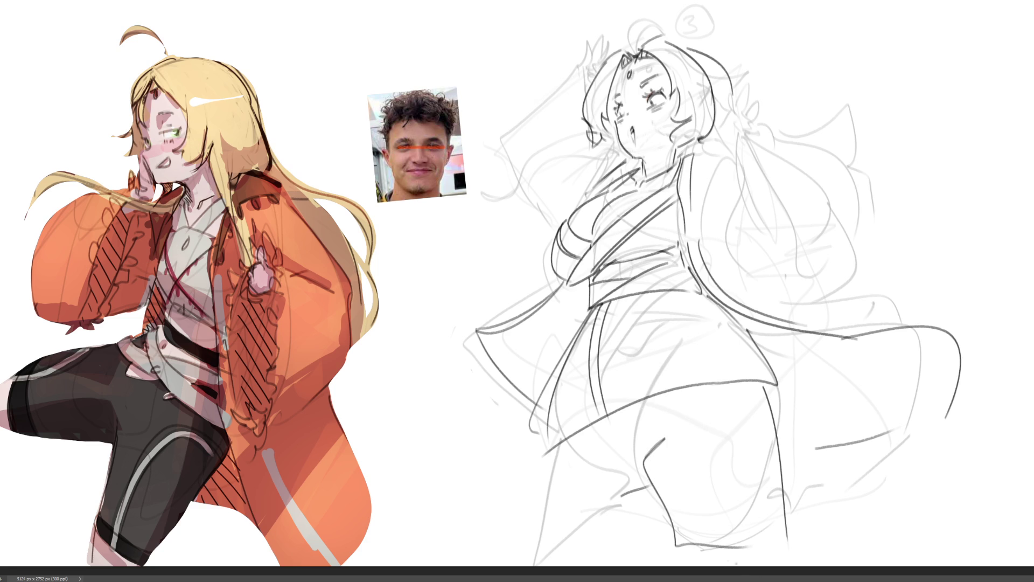
pyautogui.moveTo(543, 442)
pyautogui.mouseDown()
pyautogui.moveTo(560, 562)
pyautogui.moveTo(654, 524)
pyautogui.mouseUp()
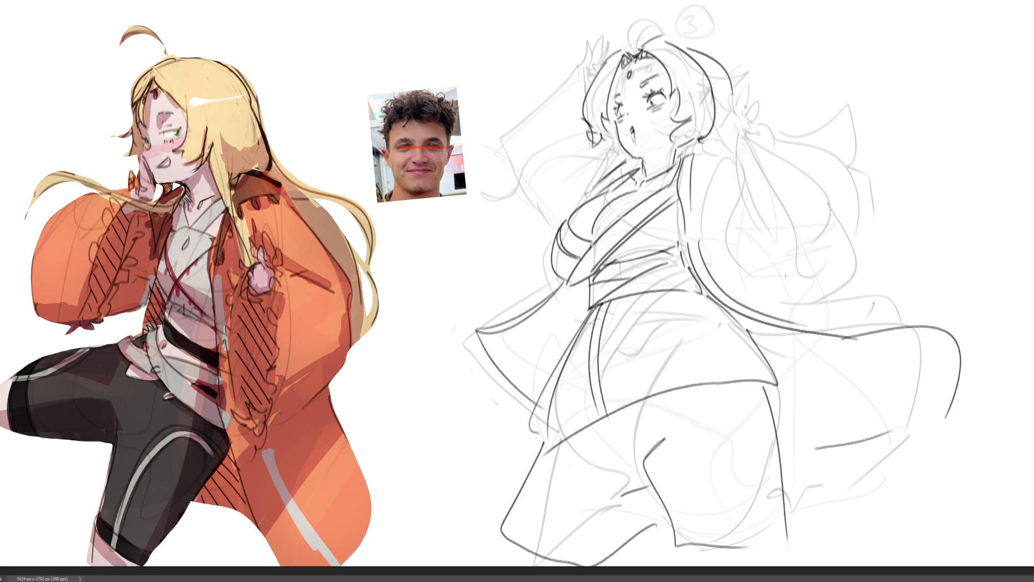
# Ink the hair ribbon and the hair strands hanging beneath it on the right
pyautogui.moveTo(725, 108)
pyautogui.mouseDown()
pyautogui.moveTo(740, 123)
pyautogui.moveTo(734, 96)
pyautogui.moveTo(753, 101)
pyautogui.moveTo(767, 137)
pyautogui.moveTo(781, 139)
pyautogui.moveTo(759, 135)
pyautogui.moveTo(770, 145)
pyautogui.mouseUp()
pyautogui.moveTo(772, 140)
pyautogui.mouseDown()
pyautogui.moveTo(767, 155)
pyautogui.moveTo(750, 146)
pyautogui.moveTo(873, 258)
pyautogui.mouseUp()
pyautogui.moveTo(739, 136); pyautogui.dragTo(751, 251)
pyautogui.moveTo(736, 189); pyautogui.dragTo(728, 222)
# Add long curved hair strands, shoulder lines, and the left hair and neck outline
pyautogui.moveTo(762, 278); pyautogui.dragTo(877, 256)
pyautogui.moveTo(775, 125)
pyautogui.mouseDown()
pyautogui.moveTo(846, 143)
pyautogui.moveTo(875, 177)
pyautogui.mouseUp()
pyautogui.moveTo(701, 154); pyautogui.dragTo(740, 146)
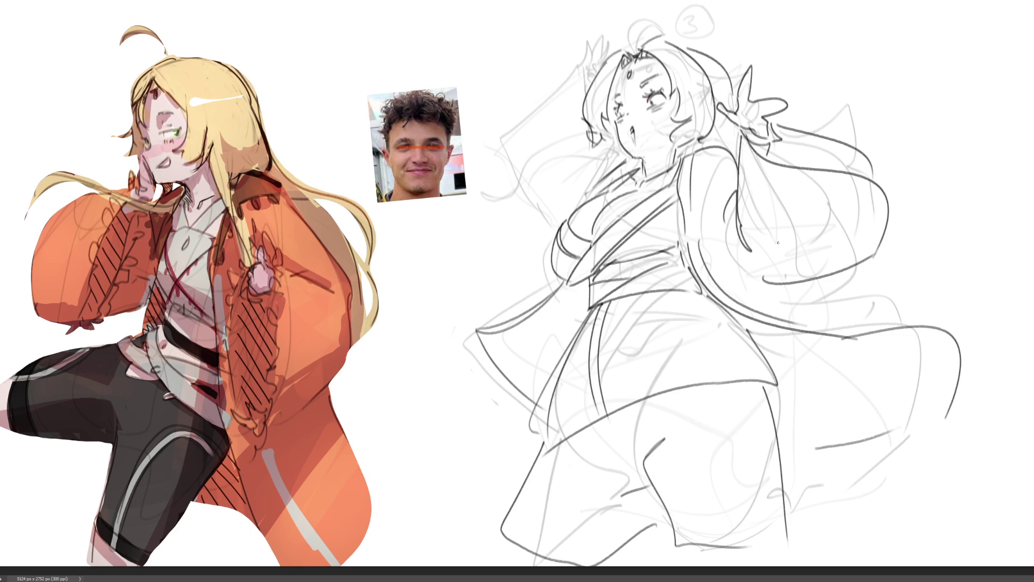
pyautogui.moveTo(714, 258)
pyautogui.mouseDown()
pyautogui.moveTo(753, 281)
pyautogui.moveTo(958, 330)
pyautogui.mouseUp()
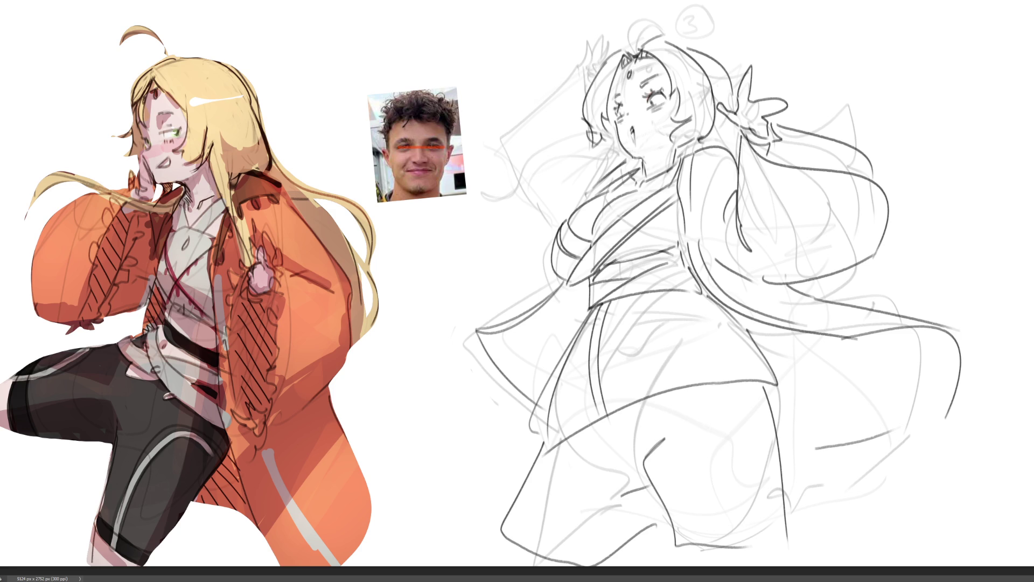
pyautogui.moveTo(617, 160)
pyautogui.mouseDown()
pyautogui.moveTo(584, 192)
pyautogui.moveTo(583, 143)
pyautogui.moveTo(567, 141)
pyautogui.mouseUp()
# Ink the raised arm and redrawn fingers, then remove trial strokes in the lower skirt
pyautogui.moveTo(567, 65)
pyautogui.mouseDown()
pyautogui.moveTo(593, 68)
pyautogui.moveTo(507, 159)
pyautogui.moveTo(552, 215)
pyautogui.mouseUp()
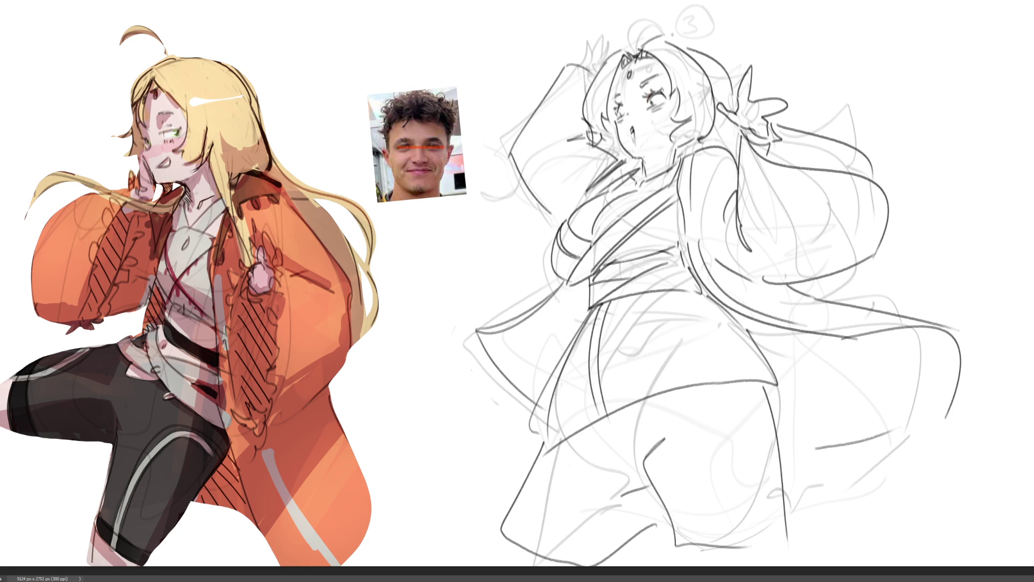
pyautogui.moveTo(575, 60)
pyautogui.mouseDown()
pyautogui.moveTo(582, 32)
pyautogui.moveTo(614, 24)
pyautogui.moveTo(606, 48)
pyautogui.moveTo(608, 13)
pyautogui.mouseUp()
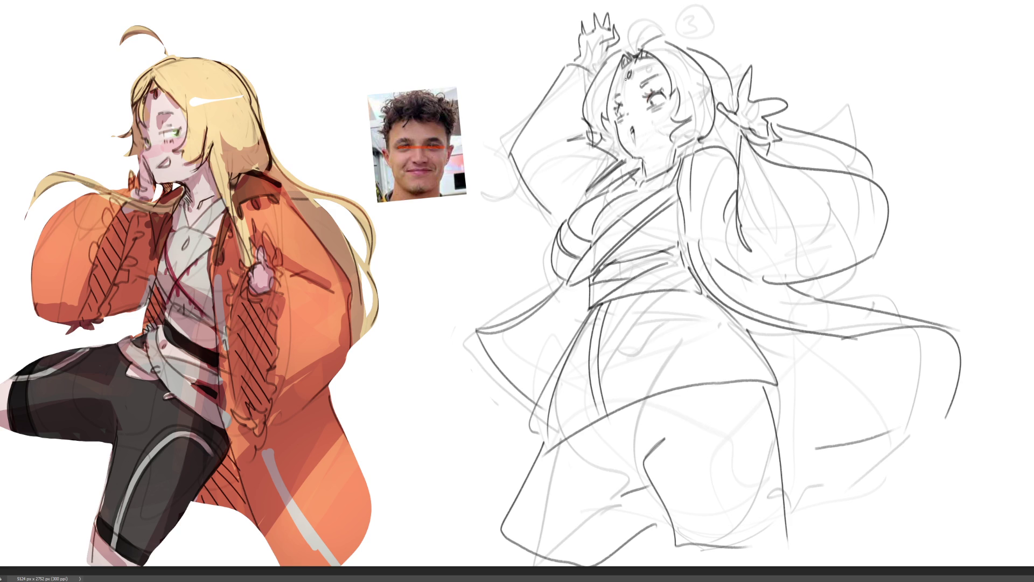
pyautogui.hotkey('ctrl', 'z')
pyautogui.hotkey('ctrl', 'z')
pyautogui.hotkey('ctrl', 'z')
pyautogui.hotkey('ctrl', 'z')
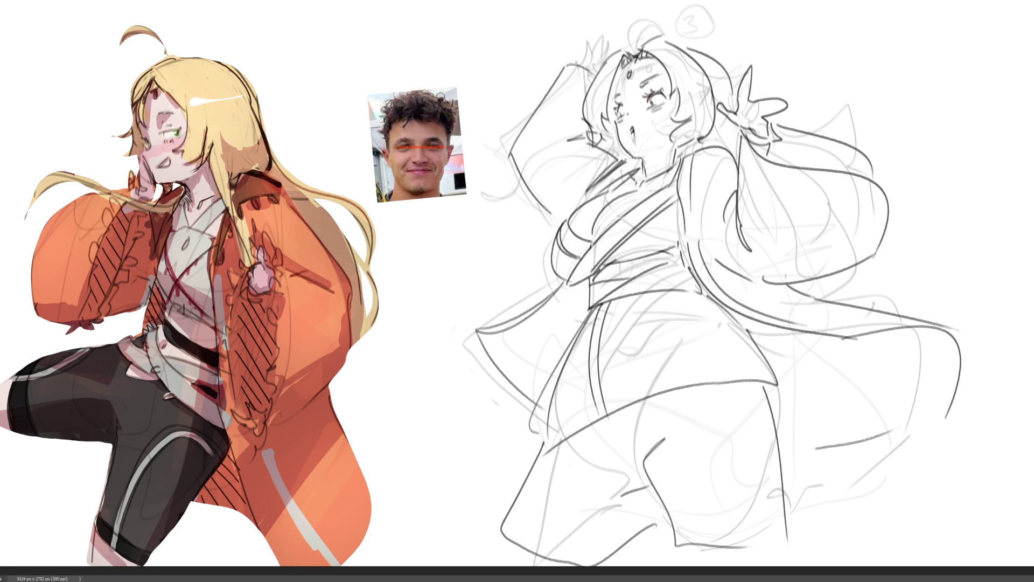
pyautogui.moveTo(587, 57)
pyautogui.mouseDown()
pyautogui.moveTo(612, 48)
pyautogui.moveTo(598, 62)
pyautogui.moveTo(616, 39)
pyautogui.moveTo(603, 39)
pyautogui.moveTo(623, 51)
pyautogui.mouseUp()
pyautogui.moveTo(598, 425)
pyautogui.mouseDown()
pyautogui.moveTo(602, 447)
pyautogui.moveTo(646, 482)
pyautogui.moveTo(565, 556)
pyautogui.mouseUp()
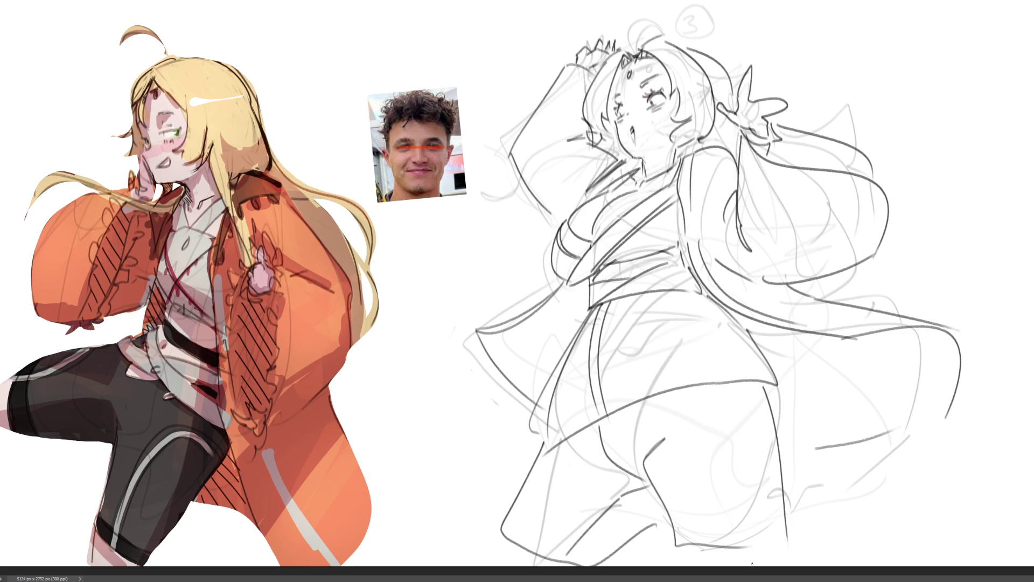
pyautogui.hotkey('ctrl', 'z')
pyautogui.hotkey('ctrl', 'z')
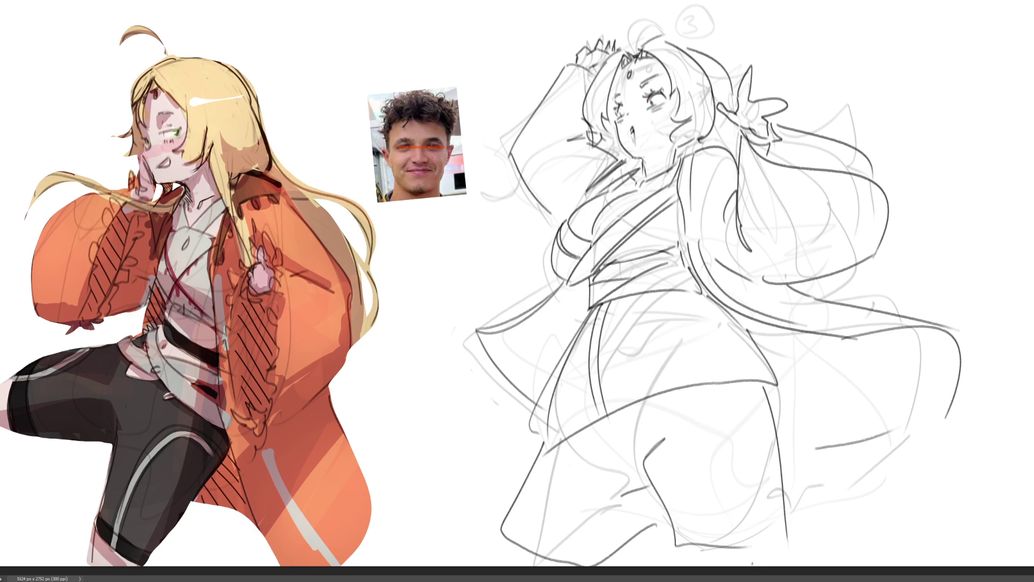
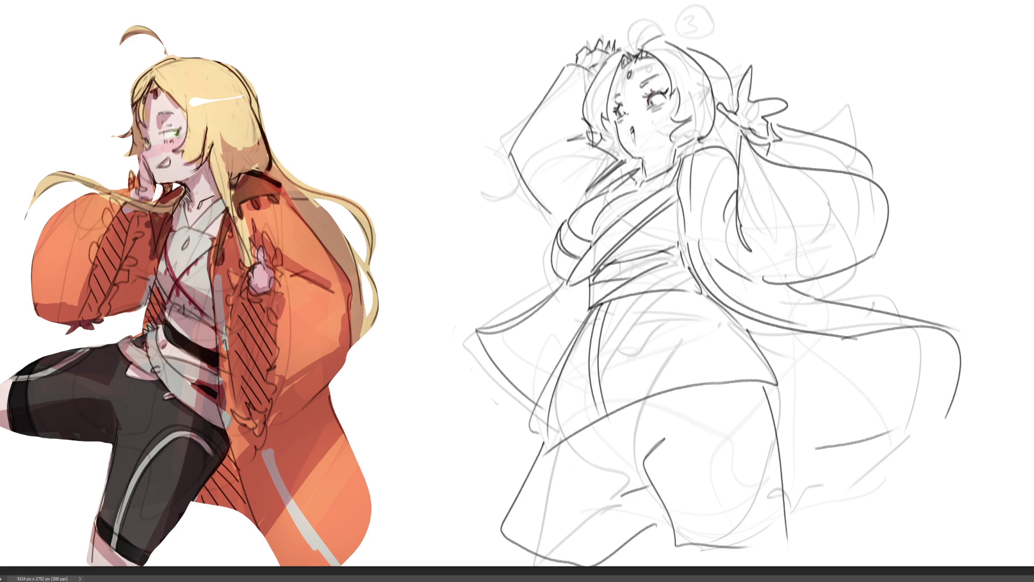
# Darken the kimono sketch's right eye and add a short line above it
pyautogui.moveTo(660, 93); pyautogui.dragTo(667, 86)
pyautogui.moveTo(638, 75); pyautogui.dragTo(653, 83)
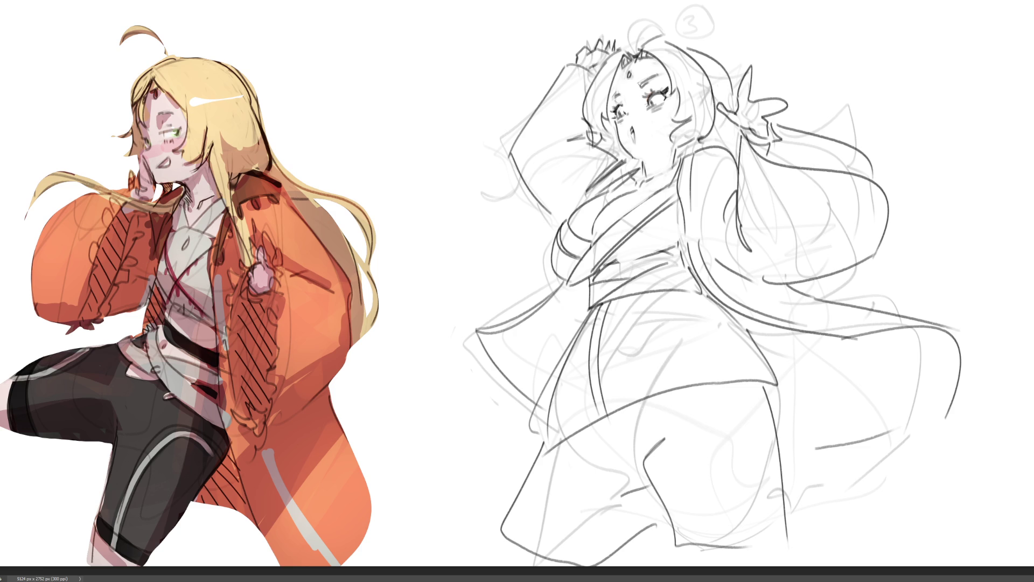
# Paint white over the head ornament lines and darken the top hair outline
pyautogui.moveTo(633, 38)
pyautogui.mouseDown()
pyautogui.moveTo(633, 55)
pyautogui.moveTo(649, 28)
pyautogui.moveTo(629, 47)
pyautogui.mouseUp()
pyautogui.moveTo(630, 43)
pyautogui.mouseDown()
pyautogui.moveTo(639, 50)
pyautogui.moveTo(633, 31)
pyautogui.moveTo(674, 43)
pyautogui.mouseUp()
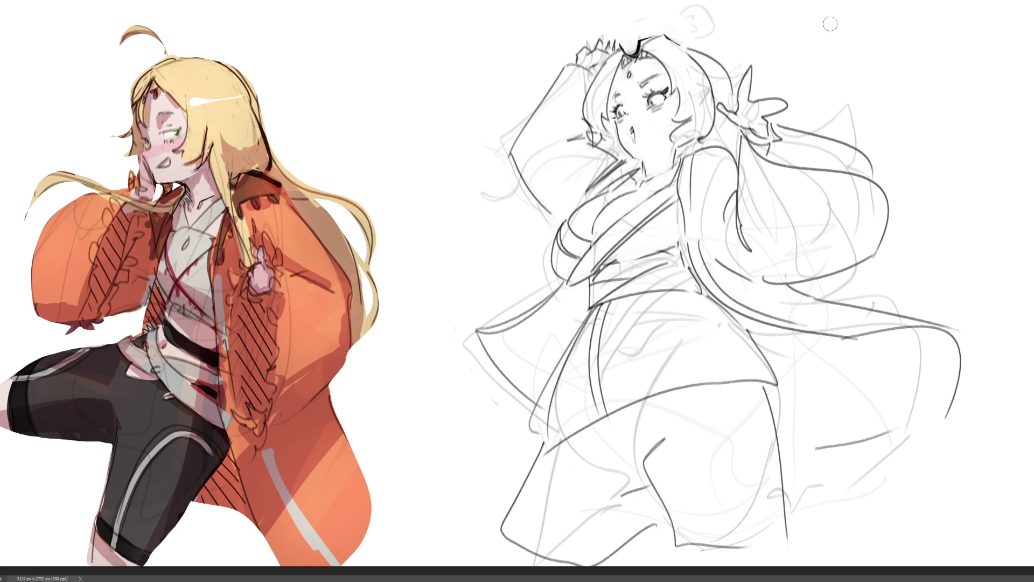
pyautogui.moveTo(691, 48)
pyautogui.mouseDown()
pyautogui.moveTo(711, 58)
pyautogui.moveTo(732, 104)
pyautogui.moveTo(796, 110)
pyautogui.moveTo(852, 61)
pyautogui.moveTo(874, 63)
pyautogui.moveTo(886, 95)
pyautogui.moveTo(833, 116)
pyautogui.mouseUp()
pyautogui.hotkey('ctrl', 'z')
# Try several hooked ribbon curves, undoing the trials and keeping a looping ribbon beside the ornament
pyautogui.hotkey('ctrl', 'z')
pyautogui.moveTo(779, 116); pyautogui.dragTo(890, 99)
pyautogui.moveTo(804, 130); pyautogui.dragTo(918, 115)
pyautogui.hotkey('ctrl', 'z')
pyautogui.hotkey('ctrl', 'z')
pyautogui.hotkey('ctrl', 'z')
pyautogui.moveTo(786, 119); pyautogui.dragTo(910, 131)
pyautogui.moveTo(805, 135)
pyautogui.mouseDown()
pyautogui.moveTo(899, 105)
pyautogui.moveTo(948, 139)
pyautogui.mouseUp()
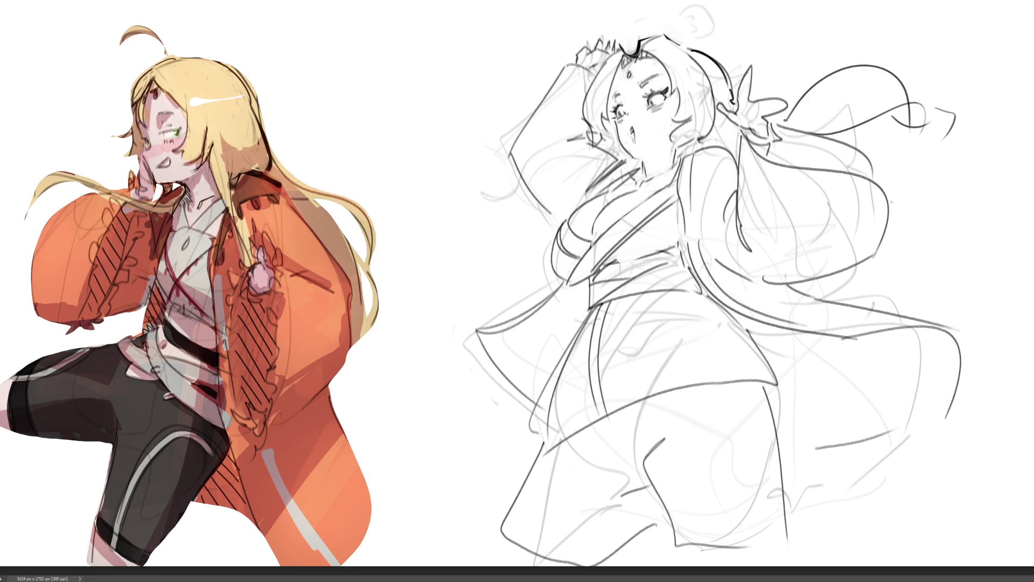
pyautogui.moveTo(736, 60)
pyautogui.mouseDown()
pyautogui.moveTo(733, 28)
pyautogui.moveTo(748, 28)
pyautogui.moveTo(756, 3)
pyautogui.moveTo(768, 59)
pyautogui.mouseUp()
pyautogui.hotkey('ctrl', 'z')
pyautogui.hotkey('ctrl', 'z')
pyautogui.hotkey('ctrl', 'z')
pyautogui.moveTo(757, 89)
pyautogui.mouseDown()
pyautogui.moveTo(793, 86)
pyautogui.moveTo(794, 101)
pyautogui.mouseUp()
pyautogui.hotkey('ctrl', 'z')
# Add small marks below the eyes and draw a new cheek contour on the face
pyautogui.click(628, 117)
pyautogui.moveTo(649, 148)
pyautogui.mouseDown()
pyautogui.moveTo(670, 101)
pyautogui.moveTo(657, 71)
pyautogui.moveTo(621, 86)
pyautogui.moveTo(615, 130)
pyautogui.moveTo(630, 160)
pyautogui.moveTo(648, 164)
pyautogui.moveTo(662, 150)
pyautogui.mouseUp()
# Skew the selected face, stretch it taller and narrow it from the right
pyautogui.hotkey('ctrl', 't')
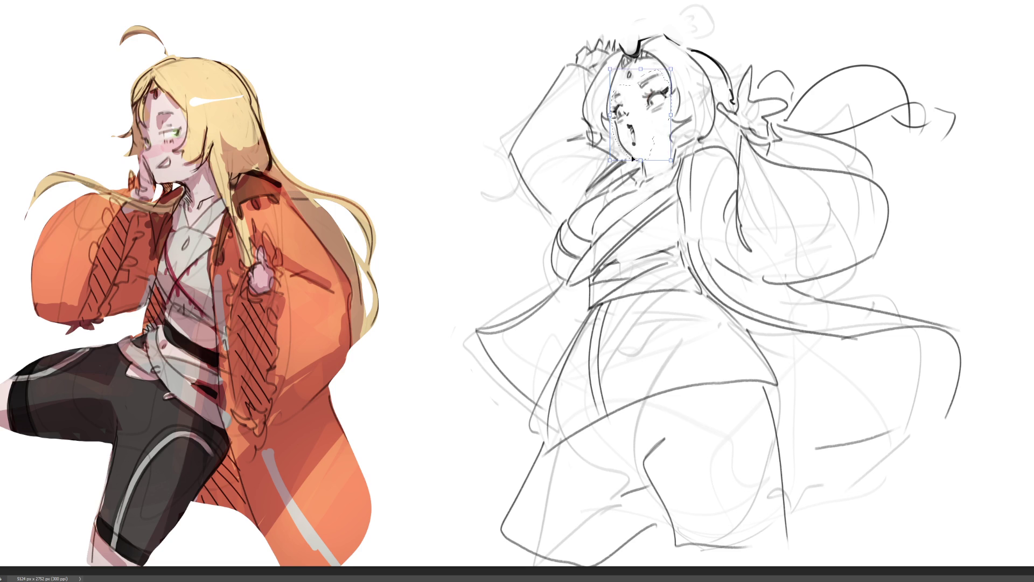
pyautogui.moveTo(633, 157); pyautogui.dragTo(628, 157)
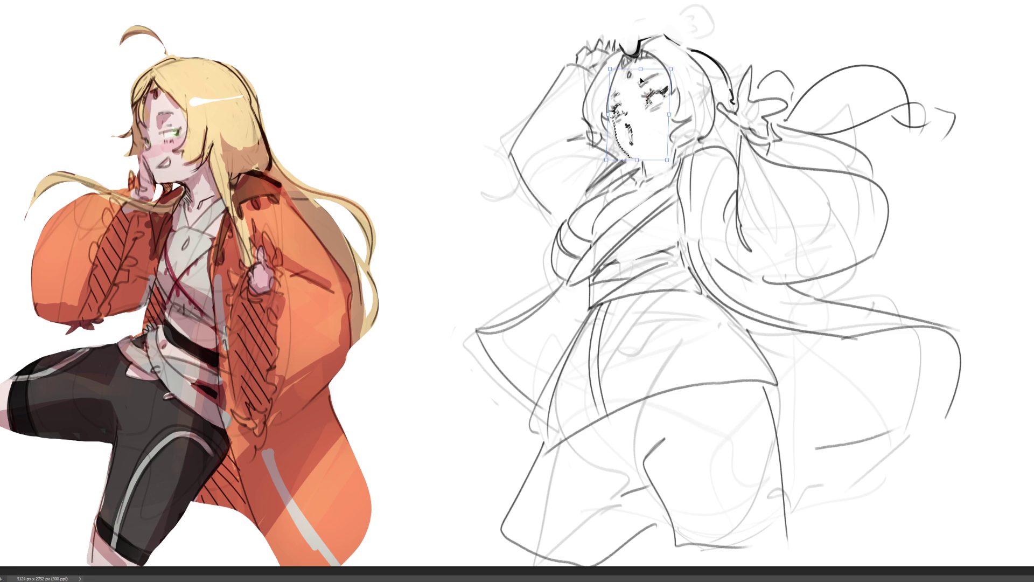
pyautogui.moveTo(642, 74); pyautogui.dragTo(643, 70)
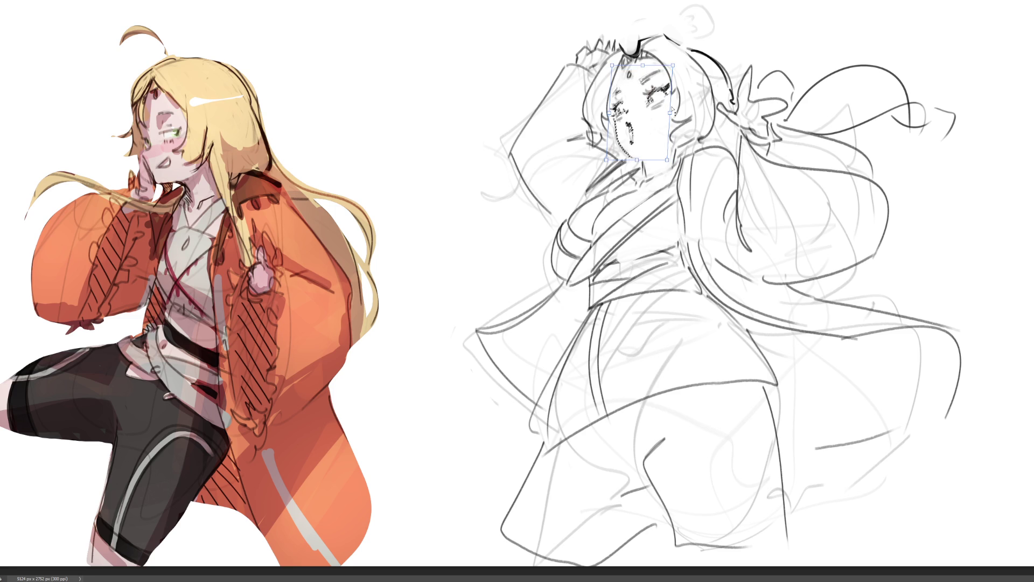
pyautogui.moveTo(670, 112); pyautogui.dragTo(668, 110)
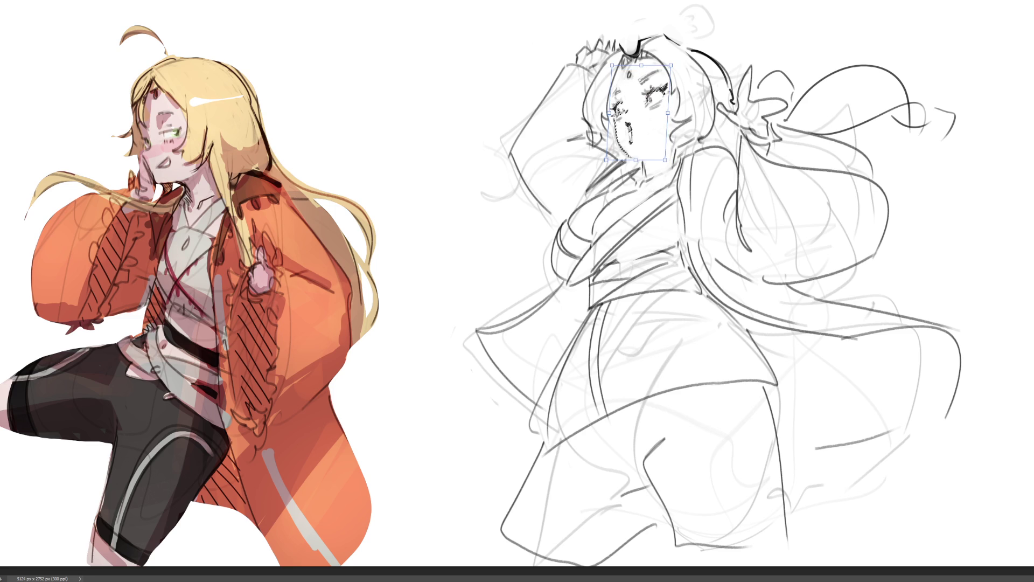
pyautogui.press('Return')
pyautogui.hotkey('ctrl', 'd')
# Sketch jaw and neck lines under the chin, then undo them
pyautogui.moveTo(628, 158); pyautogui.dragTo(644, 160)
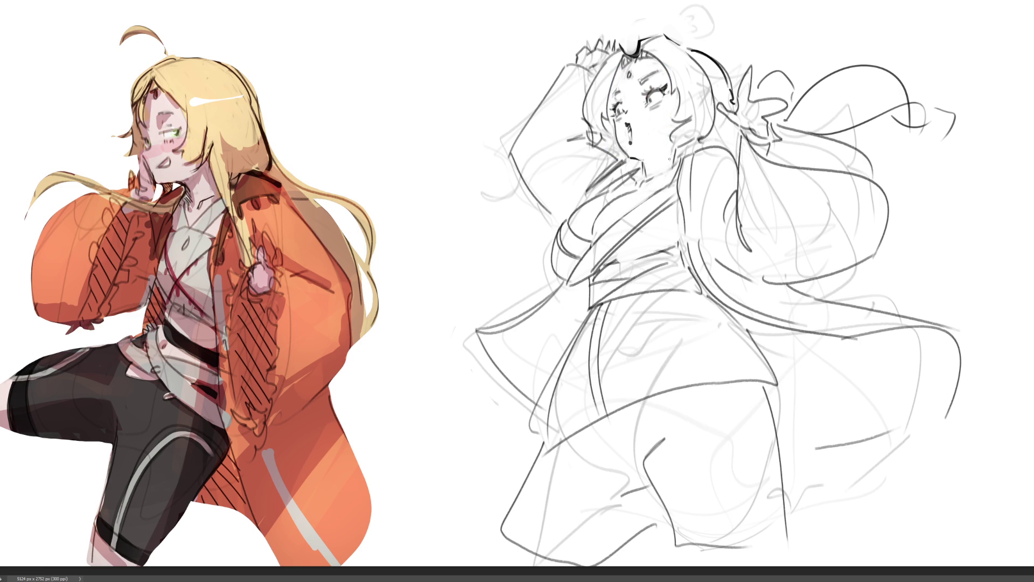
pyautogui.moveTo(628, 158)
pyautogui.mouseDown()
pyautogui.moveTo(664, 146)
pyautogui.moveTo(654, 164)
pyautogui.mouseUp()
pyautogui.moveTo(649, 160); pyautogui.dragTo(656, 178)
pyautogui.hotkey('ctrl', 'z')
# Slant the mouth with a skew transform, then select the neck and chest strokes
pyautogui.moveTo(632, 121)
pyautogui.mouseDown()
pyautogui.moveTo(622, 123)
pyautogui.moveTo(623, 145)
pyautogui.moveTo(637, 153)
pyautogui.mouseUp()
pyautogui.hotkey('ctrl', 't')
pyautogui.moveTo(630, 152); pyautogui.dragTo(633, 154)
pyautogui.press('Return')
pyautogui.hotkey('ctrl', 'd')
pyautogui.moveTo(680, 210)
pyautogui.mouseDown()
pyautogui.moveTo(673, 179)
pyautogui.moveTo(615, 191)
pyautogui.moveTo(587, 229)
pyautogui.moveTo(595, 246)
pyautogui.moveTo(573, 284)
pyautogui.moveTo(630, 252)
pyautogui.moveTo(673, 244)
pyautogui.mouseUp()
# Commit a transform on the chest strokes, deselect, and discard a trial neck stroke
pyautogui.hotkey('ctrl', 't')
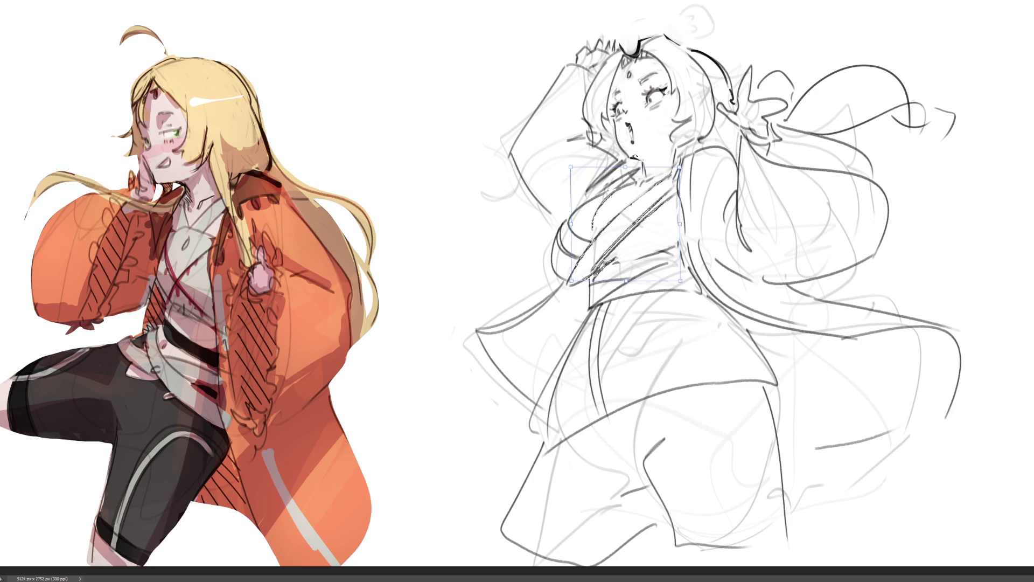
pyautogui.press('Return')
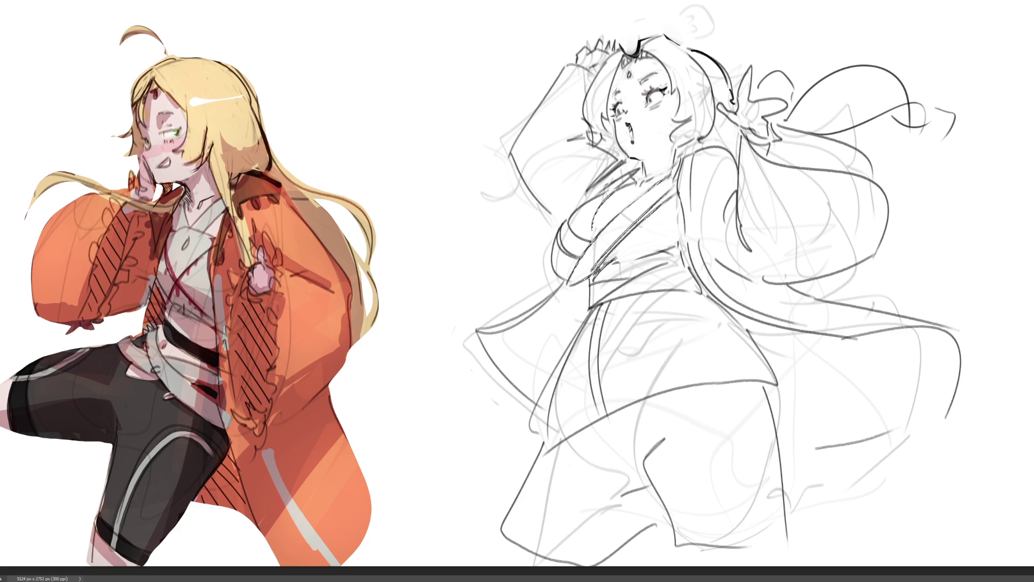
pyautogui.hotkey('ctrl', 'd')
pyautogui.moveTo(657, 176); pyautogui.dragTo(639, 183)
pyautogui.hotkey('ctrl', 'z')
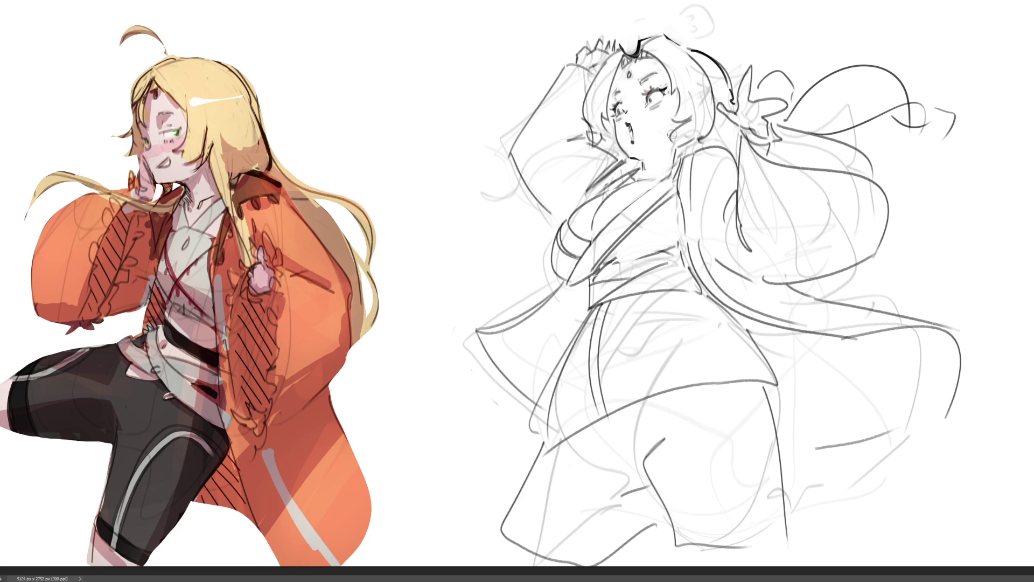
# Ink the robe collar up toward the neck, undoing the collar thickening and waist-band strokes
pyautogui.moveTo(570, 277); pyautogui.dragTo(665, 176)
pyautogui.moveTo(593, 276); pyautogui.dragTo(568, 283)
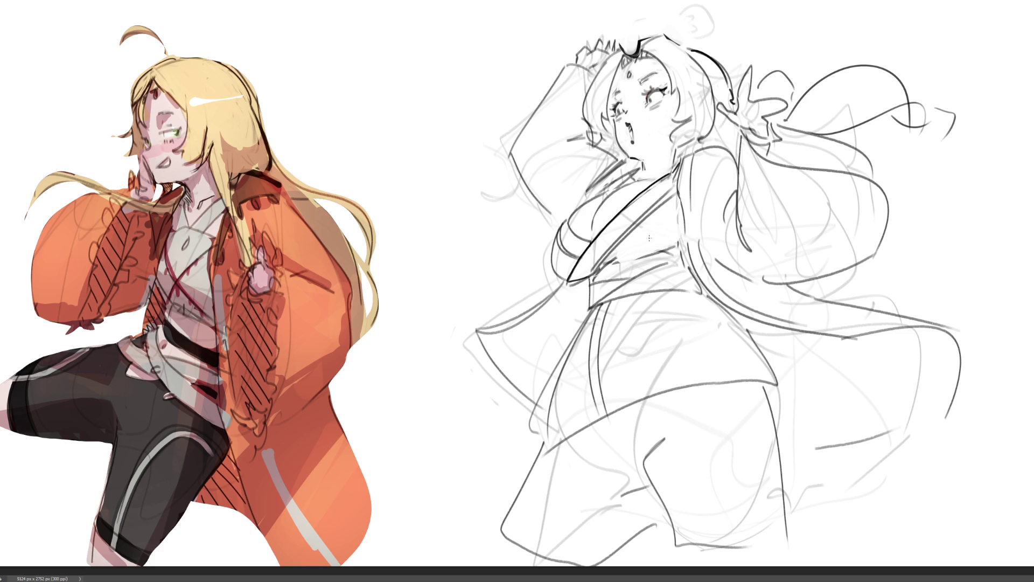
pyautogui.hotkey('ctrl', 'z')
pyautogui.moveTo(601, 269); pyautogui.dragTo(683, 248)
pyautogui.hotkey('ctrl', 'z')
# Sketch small doodles between the figures, then erase the bunny and head doodles
pyautogui.moveTo(375, 87)
pyautogui.mouseDown()
pyautogui.moveTo(423, 96)
pyautogui.moveTo(383, 49)
pyautogui.moveTo(398, 70)
pyautogui.moveTo(415, 63)
pyautogui.moveTo(419, 86)
pyautogui.moveTo(365, 85)
pyautogui.moveTo(407, 86)
pyautogui.moveTo(409, 113)
pyautogui.moveTo(425, 119)
pyautogui.mouseUp()
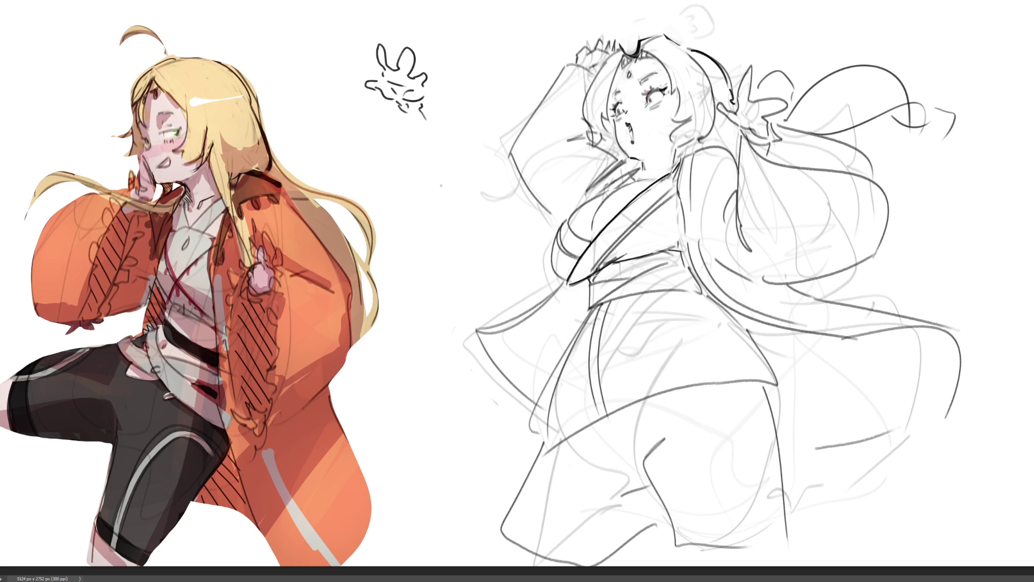
pyautogui.moveTo(415, 159)
pyautogui.mouseDown()
pyautogui.moveTo(418, 135)
pyautogui.moveTo(439, 137)
pyautogui.moveTo(423, 154)
pyautogui.moveTo(445, 161)
pyautogui.moveTo(413, 166)
pyautogui.moveTo(451, 162)
pyautogui.mouseUp()
pyautogui.moveTo(429, 166); pyautogui.dragTo(462, 179)
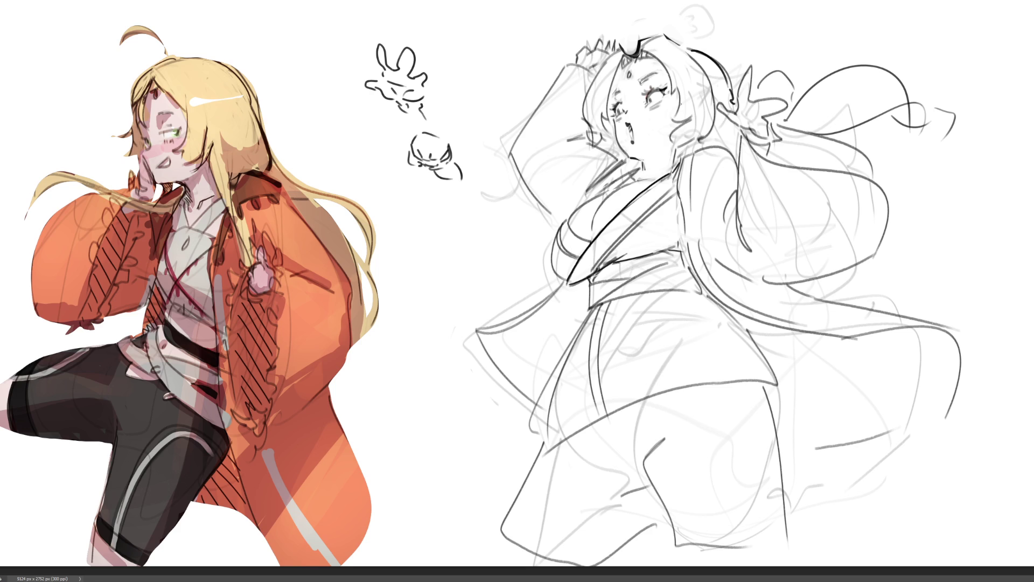
pyautogui.moveTo(426, 54)
pyautogui.mouseDown()
pyautogui.moveTo(380, 81)
pyautogui.moveTo(478, 209)
pyautogui.mouseUp()
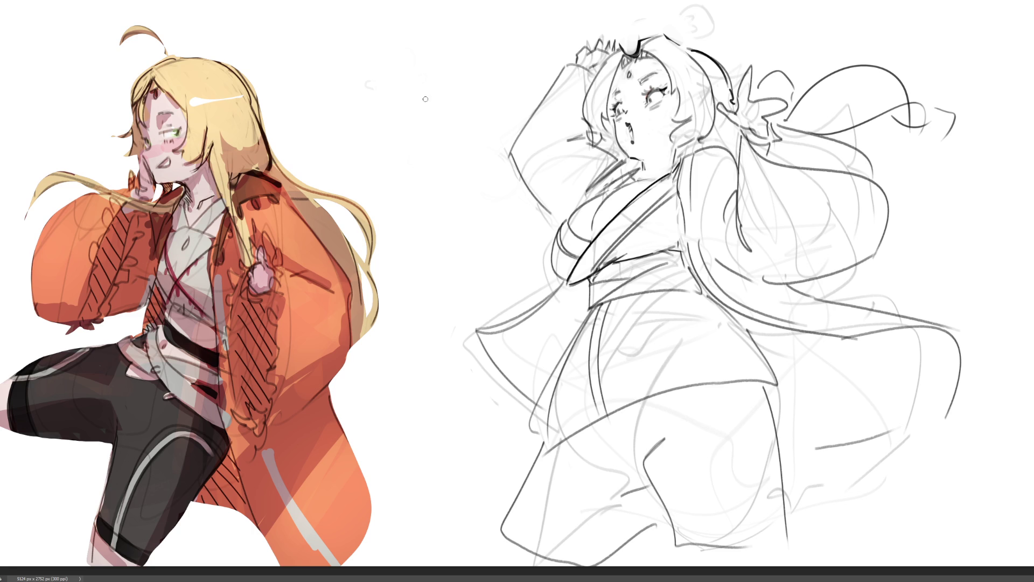
# Draw the slug's oval body, ear arc, antenna, eye and face, erasing stray marks
pyautogui.moveTo(412, 63)
pyautogui.mouseDown()
pyautogui.moveTo(366, 137)
pyautogui.moveTo(490, 192)
pyautogui.mouseUp()
pyautogui.moveTo(375, 157); pyautogui.dragTo(460, 239)
pyautogui.moveTo(500, 203); pyautogui.dragTo(504, 221)
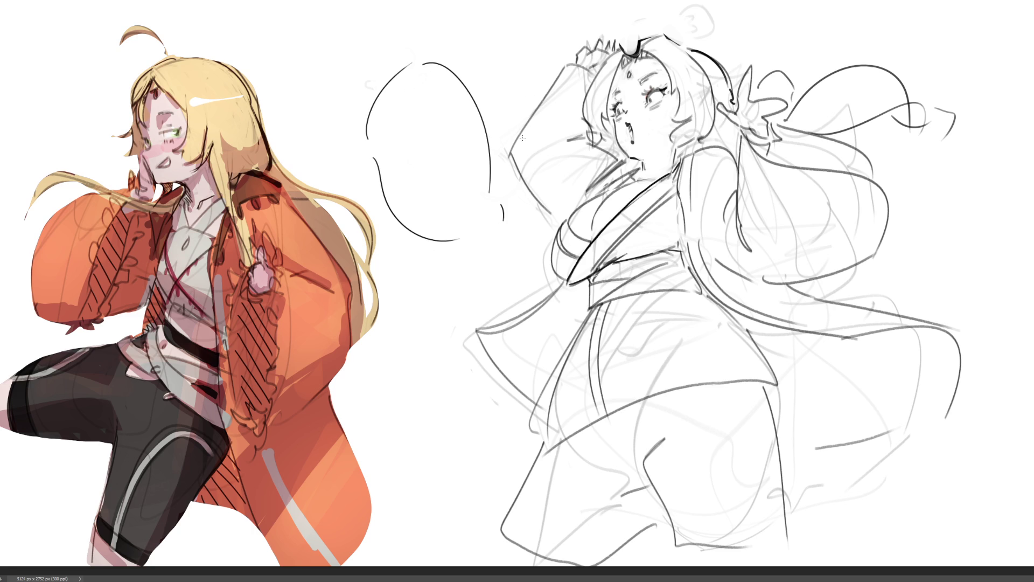
pyautogui.moveTo(495, 178); pyautogui.dragTo(508, 195)
pyautogui.moveTo(414, 101)
pyautogui.mouseDown()
pyautogui.moveTo(423, 89)
pyautogui.moveTo(411, 112)
pyautogui.mouseUp()
pyautogui.moveTo(391, 83)
pyautogui.mouseDown()
pyautogui.moveTo(365, 42)
pyautogui.moveTo(389, 85)
pyautogui.moveTo(446, 28)
pyautogui.moveTo(448, 87)
pyautogui.mouseUp()
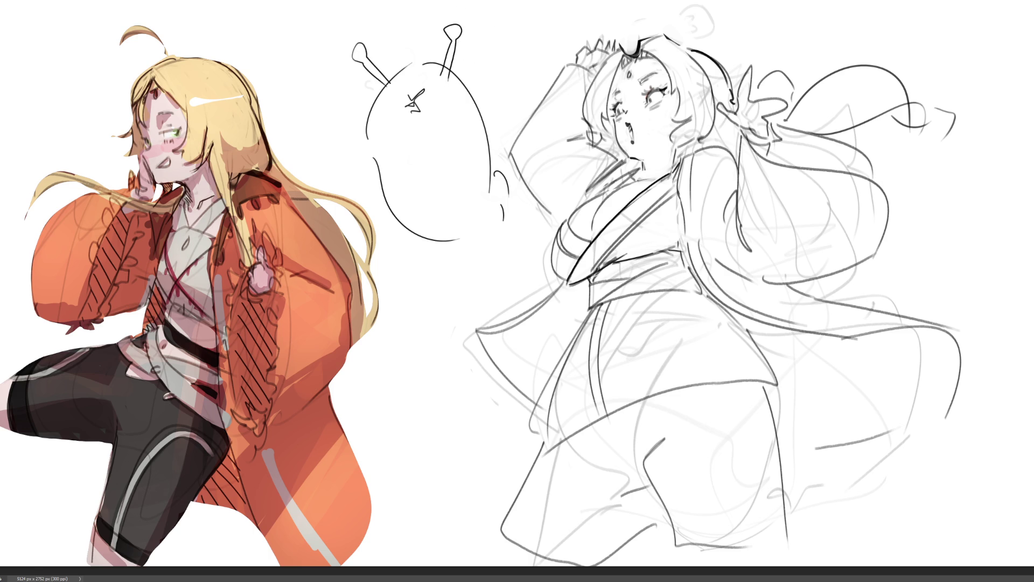
pyautogui.moveTo(392, 120)
pyautogui.mouseDown()
pyautogui.moveTo(376, 121)
pyautogui.moveTo(453, 116)
pyautogui.moveTo(448, 123)
pyautogui.mouseUp()
pyautogui.moveTo(405, 77); pyautogui.dragTo(439, 66)
pyautogui.moveTo(491, 138)
pyautogui.mouseDown()
pyautogui.moveTo(482, 167)
pyautogui.moveTo(493, 196)
pyautogui.moveTo(504, 190)
pyautogui.mouseUp()
pyautogui.moveTo(447, 68); pyautogui.dragTo(448, 79)
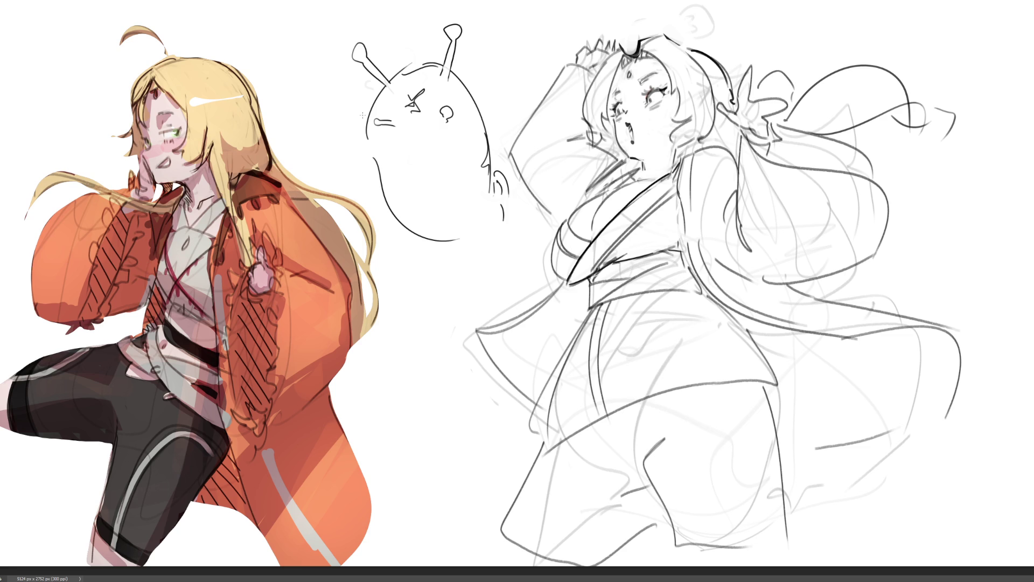
# Add an arm, ear-shaped arcs and curling lines around the slug, undoing extra strokes
pyautogui.moveTo(344, 164)
pyautogui.mouseDown()
pyautogui.moveTo(340, 157)
pyautogui.moveTo(369, 179)
pyautogui.moveTo(319, 170)
pyautogui.mouseUp()
pyautogui.moveTo(395, 35); pyautogui.dragTo(418, 5)
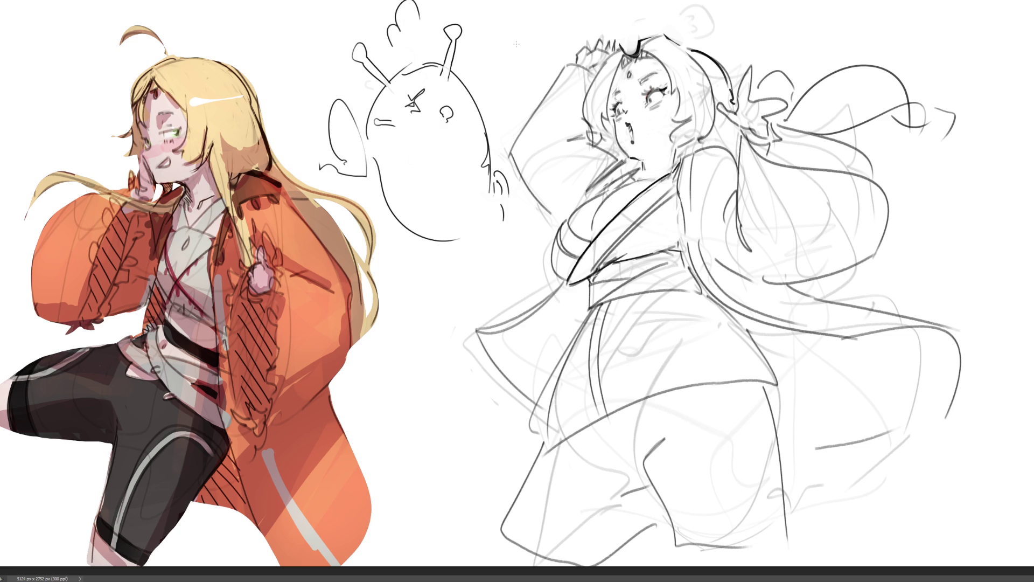
pyautogui.hotkey('ctrl', 'z')
pyautogui.moveTo(483, 82)
pyautogui.mouseDown()
pyautogui.moveTo(536, 70)
pyautogui.moveTo(520, 103)
pyautogui.mouseUp()
pyautogui.moveTo(513, 227); pyautogui.dragTo(520, 233)
pyautogui.moveTo(441, 248)
pyautogui.mouseDown()
pyautogui.moveTo(371, 226)
pyautogui.moveTo(428, 255)
pyautogui.mouseUp()
pyautogui.moveTo(451, 249); pyautogui.dragTo(477, 242)
pyautogui.hotkey('ctrl', 'z')
pyautogui.hotkey('ctrl', 'z')
pyautogui.hotkey('ctrl', 'z')
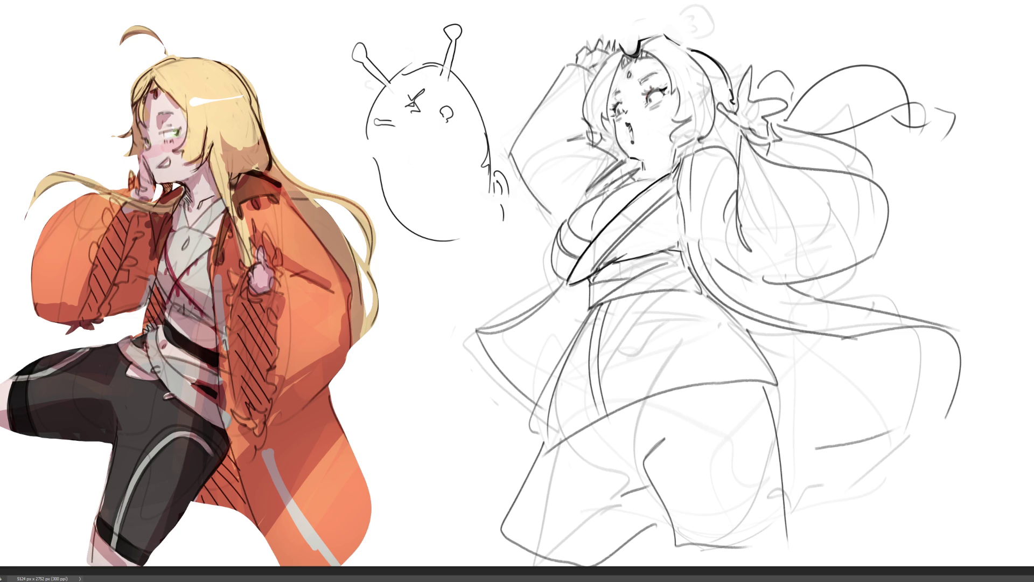
# Widen the canvas to the right and shift the kimono sketch and slug rightward
pyautogui.hotkey('ctrl', '0')
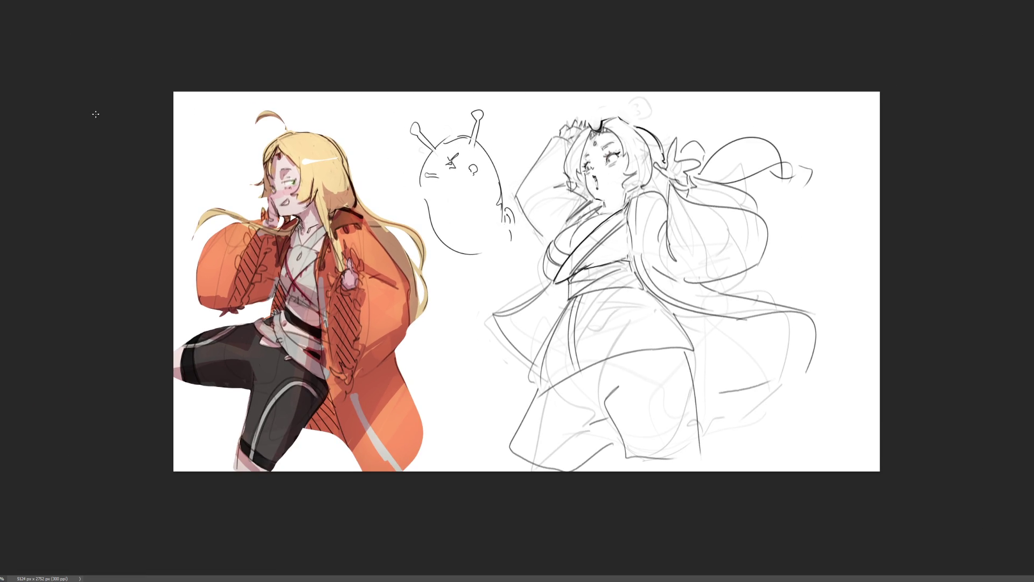
pyautogui.press('c')
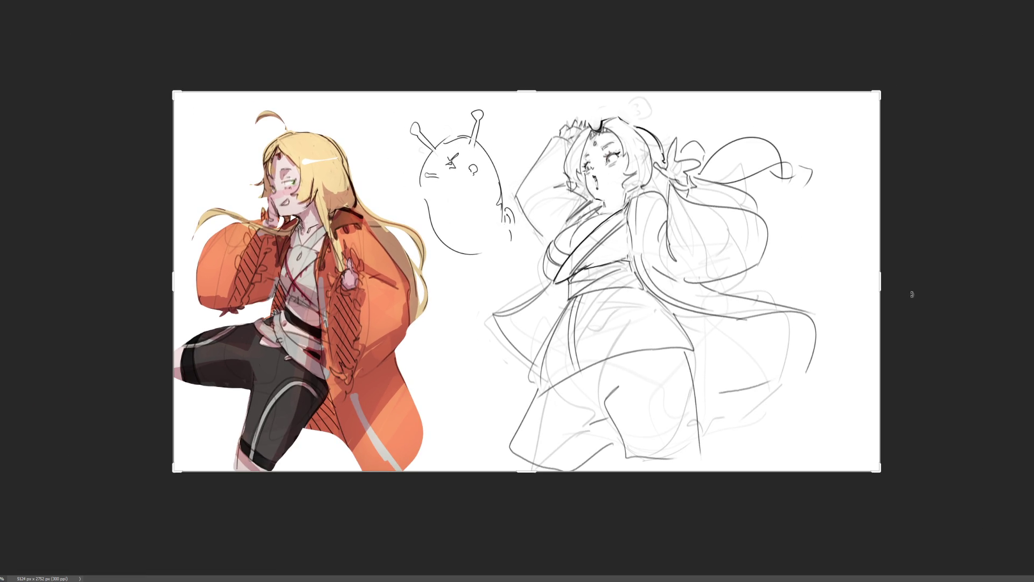
pyautogui.moveTo(883, 283); pyautogui.dragTo(967, 295)
pyautogui.press('Return')
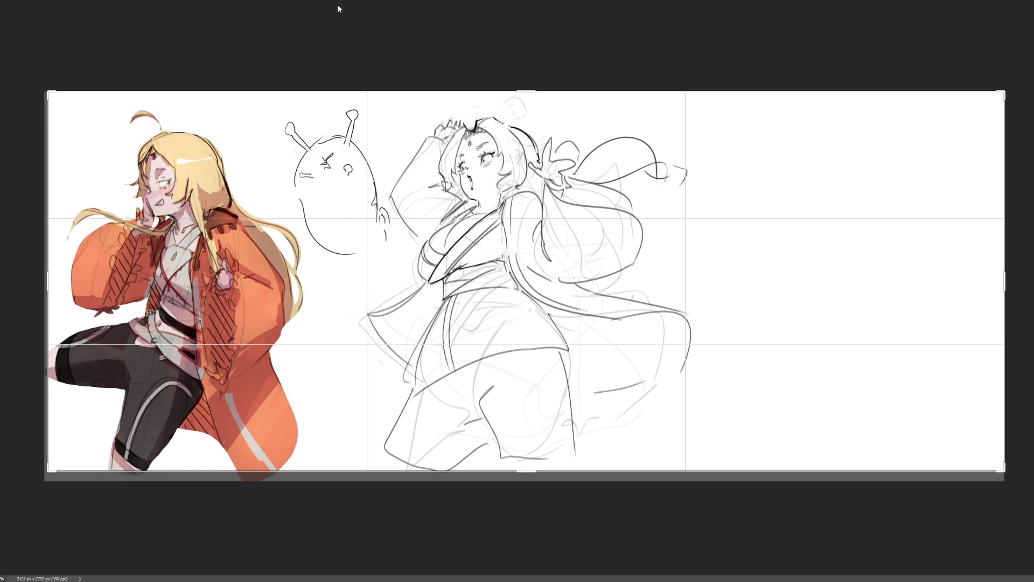
pyautogui.press('Return')
pyautogui.hotkey('ctrl', 't')
pyautogui.moveTo(611, 230)
pyautogui.mouseDown()
pyautogui.moveTo(950, 232)
pyautogui.moveTo(915, 232)
pyautogui.mouseUp()
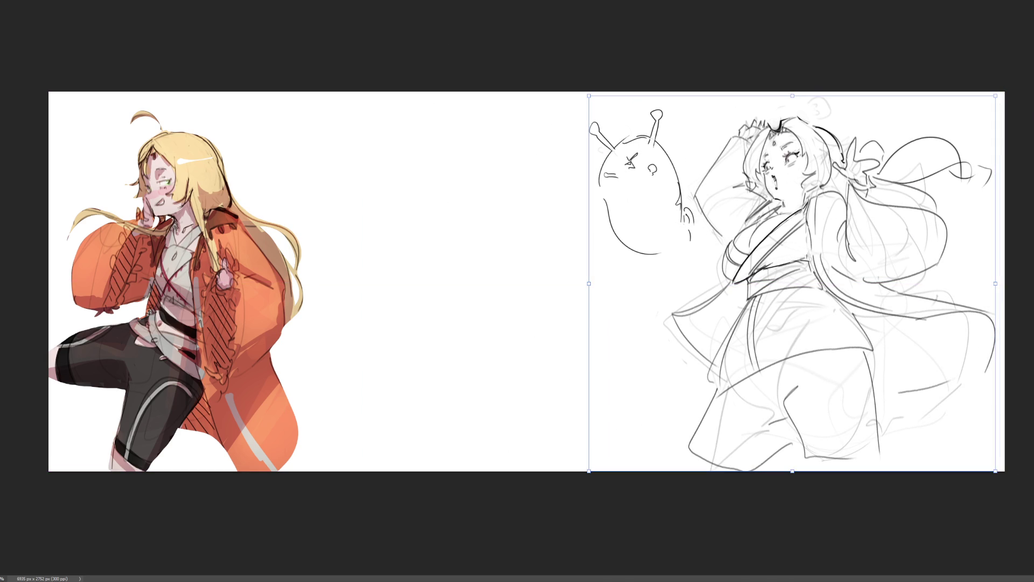
pyautogui.press('Return')
pyautogui.press('c')
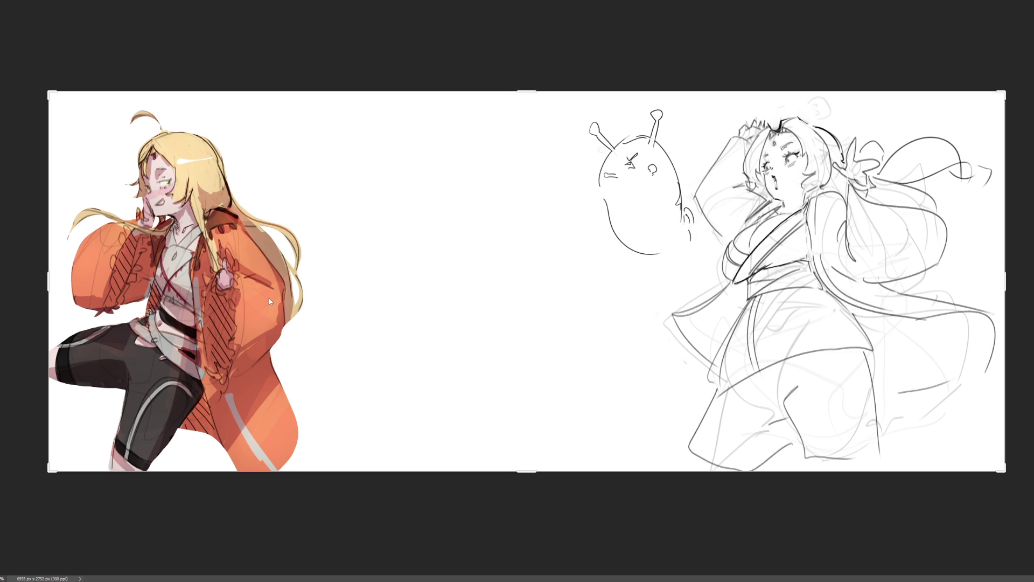
# Save the artwork and zoom in on the blank middle of the canvas
pyautogui.hotkey('ctrl', 's')
pyautogui.hotkey('ctrl', '+')
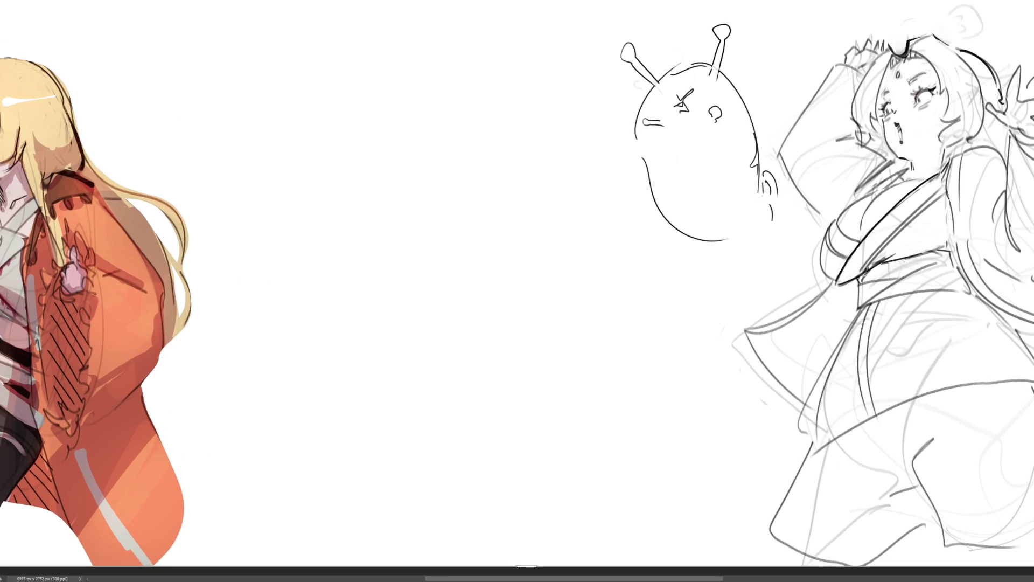
pyautogui.hscroll(-3, 517, 290)
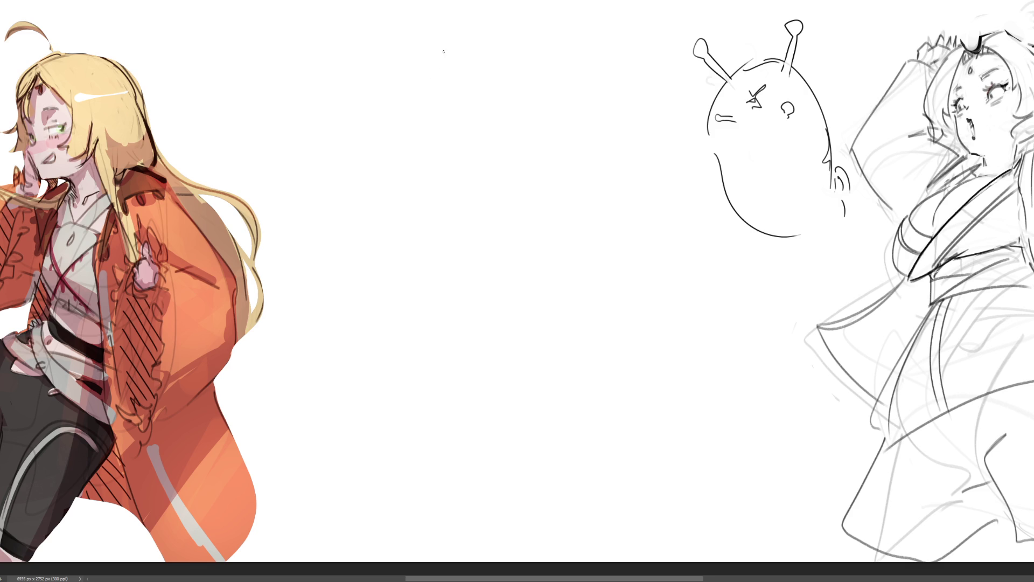
# Scribble loose gesture strokes for a new middle figure
pyautogui.moveTo(453, 39)
pyautogui.mouseDown()
pyautogui.moveTo(424, 101)
pyautogui.moveTo(489, 22)
pyautogui.mouseUp()
pyautogui.moveTo(512, 15); pyautogui.dragTo(517, 87)
pyautogui.moveTo(437, 111); pyautogui.dragTo(465, 133)
pyautogui.moveTo(439, 47); pyautogui.dragTo(453, 134)
pyautogui.moveTo(498, 17); pyautogui.dragTo(502, 56)
pyautogui.moveTo(456, 60); pyautogui.dragTo(445, 87)
# Cut and paste the scribbles, skew them to fit the gap, and fade them lighter
pyautogui.moveTo(216, 58)
pyautogui.mouseDown()
pyautogui.moveTo(758, 563)
pyautogui.moveTo(821, 496)
pyautogui.moveTo(788, 311)
pyautogui.moveTo(705, 151)
pyautogui.moveTo(680, 2)
pyautogui.moveTo(221, 6)
pyautogui.mouseUp()
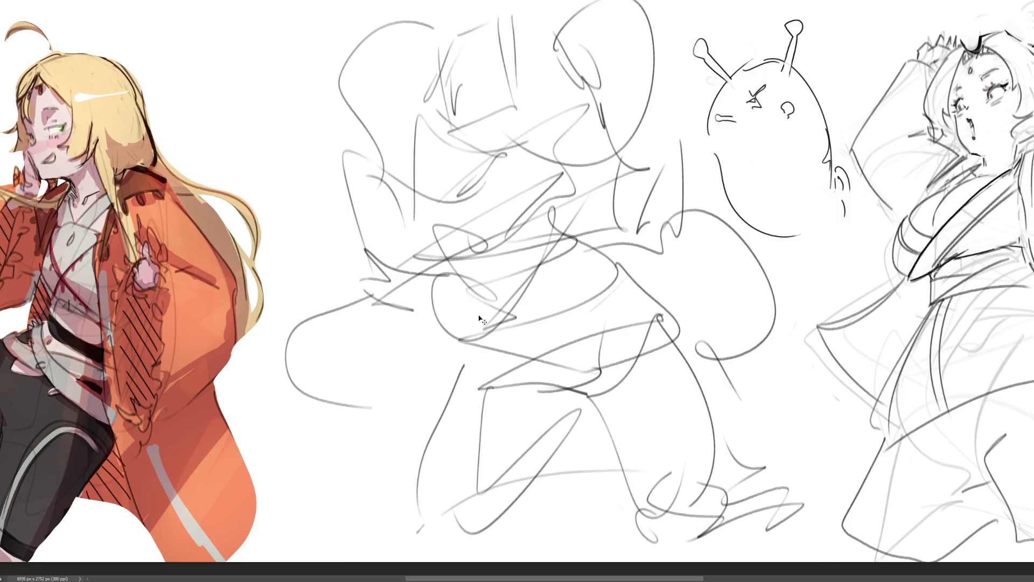
pyautogui.hotkey('ctrl', 'x')
pyautogui.hotkey('ctrl', 'v')
pyautogui.hotkey('ctrl', 't')
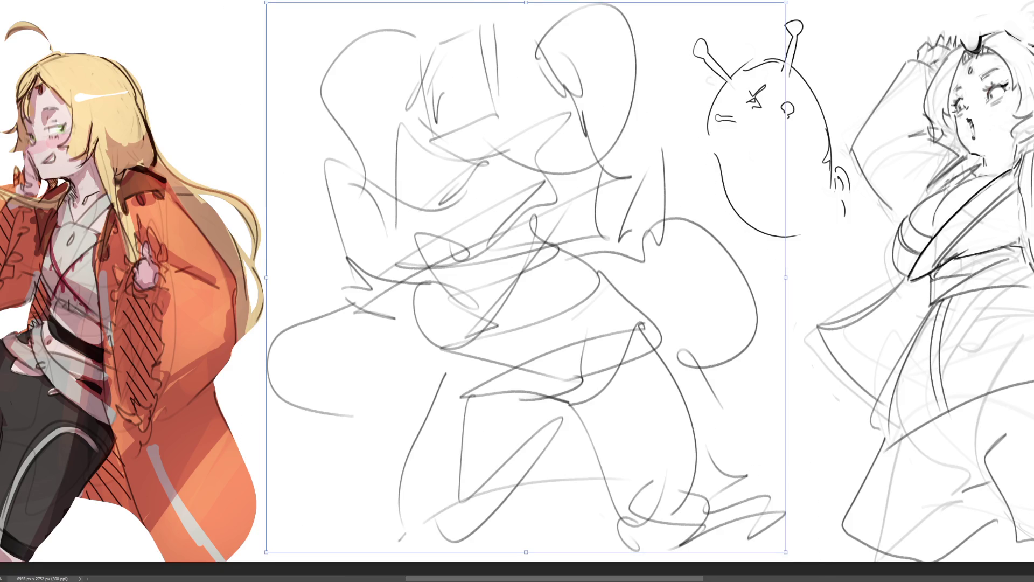
pyautogui.moveTo(526, 2); pyautogui.dragTo(559, 2)
pyautogui.moveTo(761, 249); pyautogui.dragTo(536, 292)
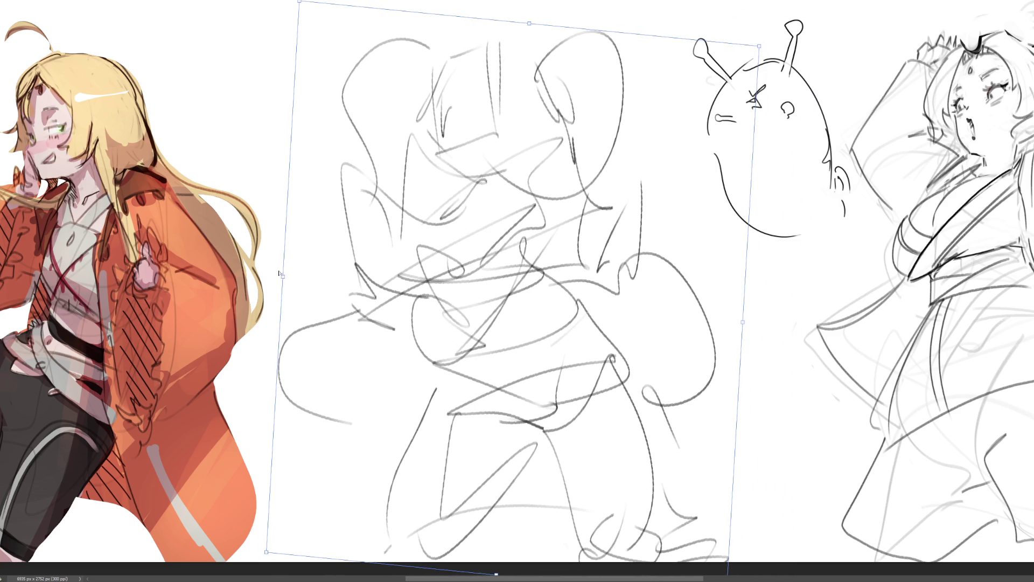
pyautogui.moveTo(281, 285); pyautogui.dragTo(275, 270)
pyautogui.moveTo(759, 47); pyautogui.dragTo(775, 48)
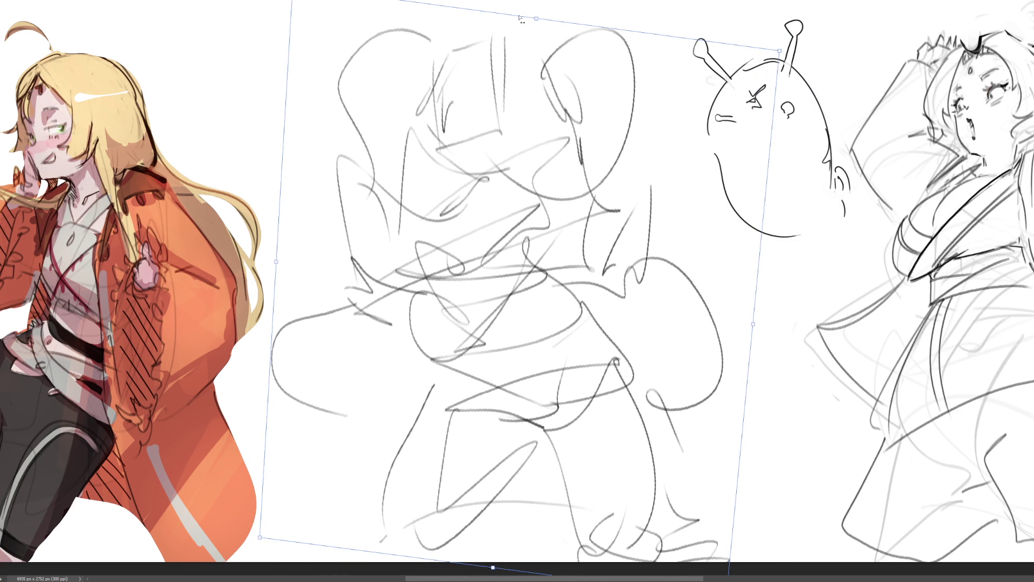
pyautogui.moveTo(543, 20)
pyautogui.mouseDown()
pyautogui.moveTo(571, 17)
pyautogui.moveTo(568, 1)
pyautogui.mouseUp()
pyautogui.press('Return')
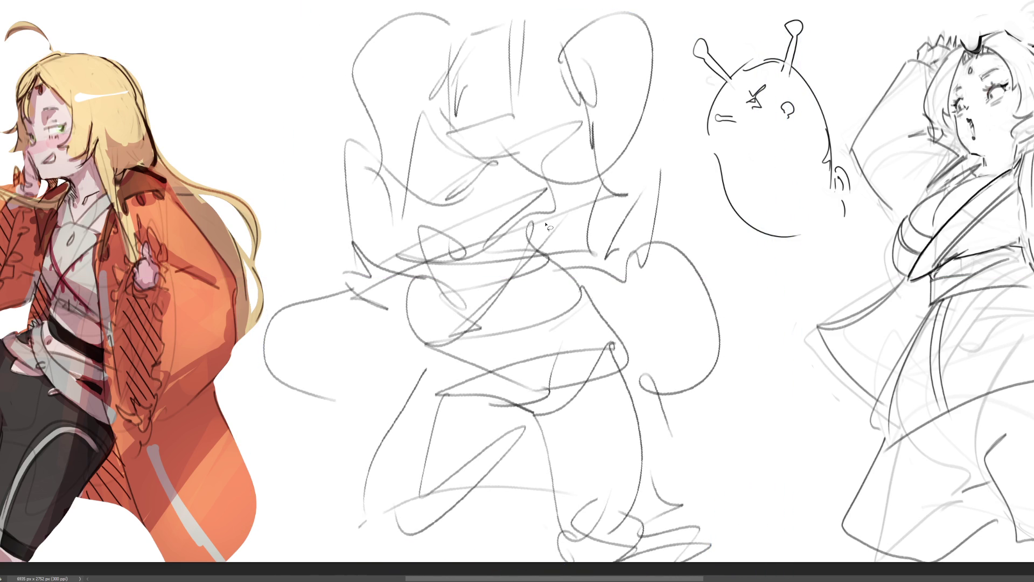
pyautogui.moveTo(592, 314)
pyautogui.mouseDown()
pyautogui.moveTo(538, 135)
pyautogui.moveTo(485, 431)
pyautogui.mouseUp()
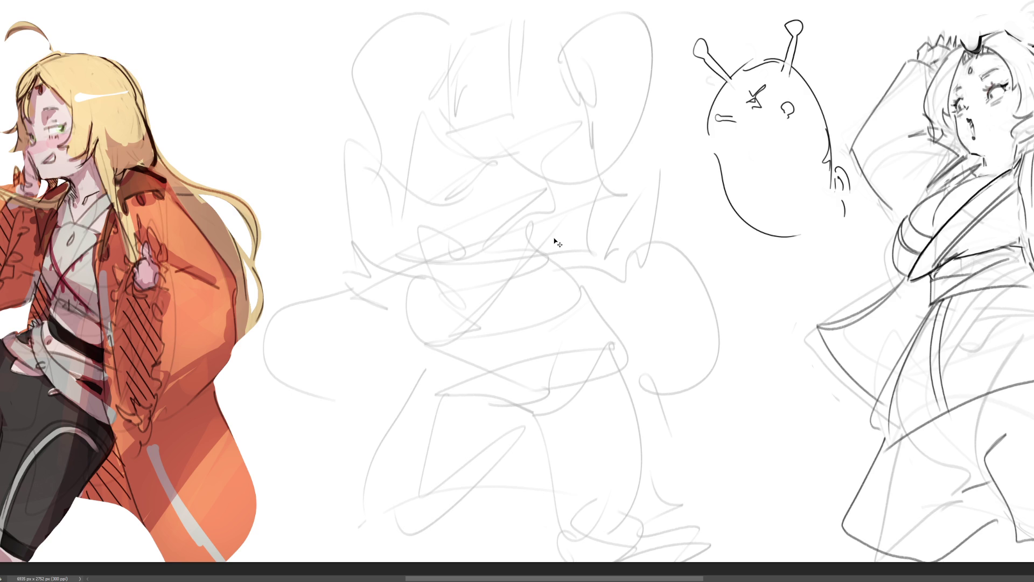
# Place the turret reference image enlarged at top-left, then sketch a brow line across the new head
pyautogui.moveTo(556, 242)
pyautogui.mouseDown()
pyautogui.moveTo(529, 283)
pyautogui.moveTo(333, 122)
pyautogui.moveTo(219, 54)
pyautogui.moveTo(355, 180)
pyautogui.moveTo(397, 157)
pyautogui.mouseUp()
pyautogui.moveTo(395, 35); pyautogui.dragTo(346, 14)
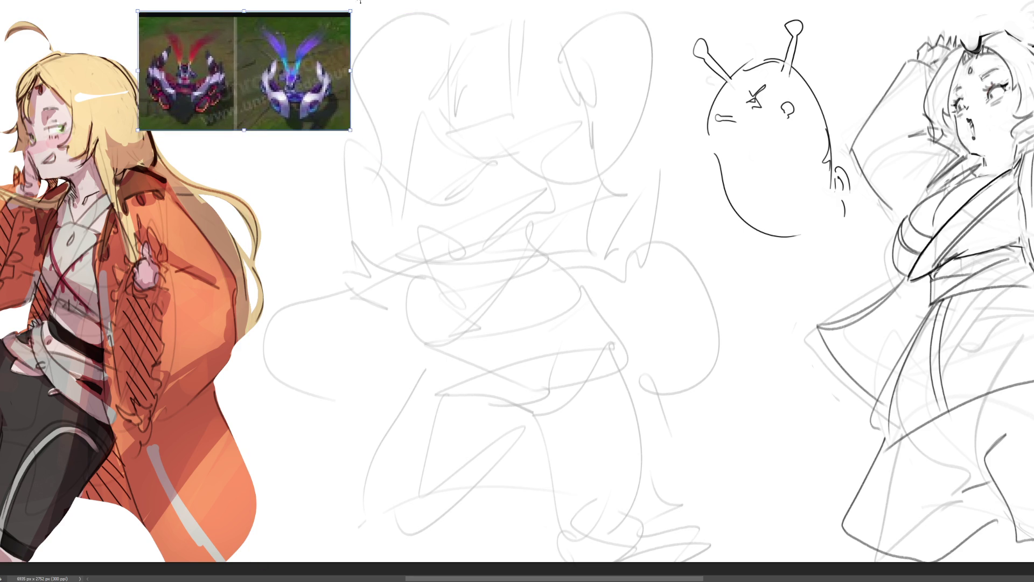
pyautogui.press('Return')
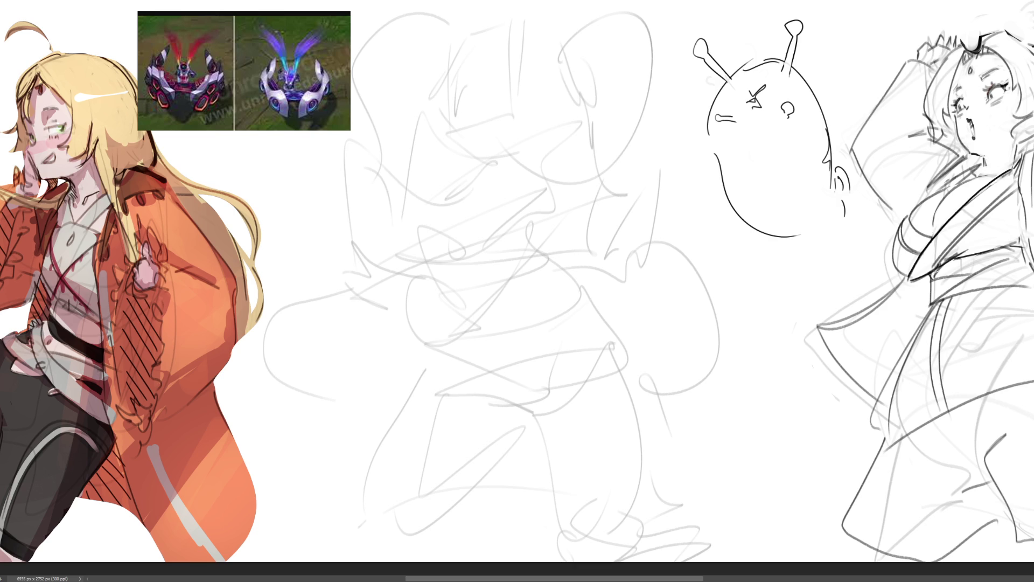
pyautogui.moveTo(441, 122); pyautogui.dragTo(548, 139)
# Sketch the arc of the head's top and the hair lines framing it with the pencil brush
pyautogui.moveTo(441, 84)
pyautogui.mouseDown()
pyautogui.moveTo(475, 34)
pyautogui.moveTo(549, 43)
pyautogui.moveTo(559, 138)
pyautogui.moveTo(545, 140)
pyautogui.moveTo(459, 22)
pyautogui.mouseUp()
pyautogui.moveTo(468, 5); pyautogui.dragTo(439, 117)
pyautogui.moveTo(561, 15); pyautogui.dragTo(570, 138)
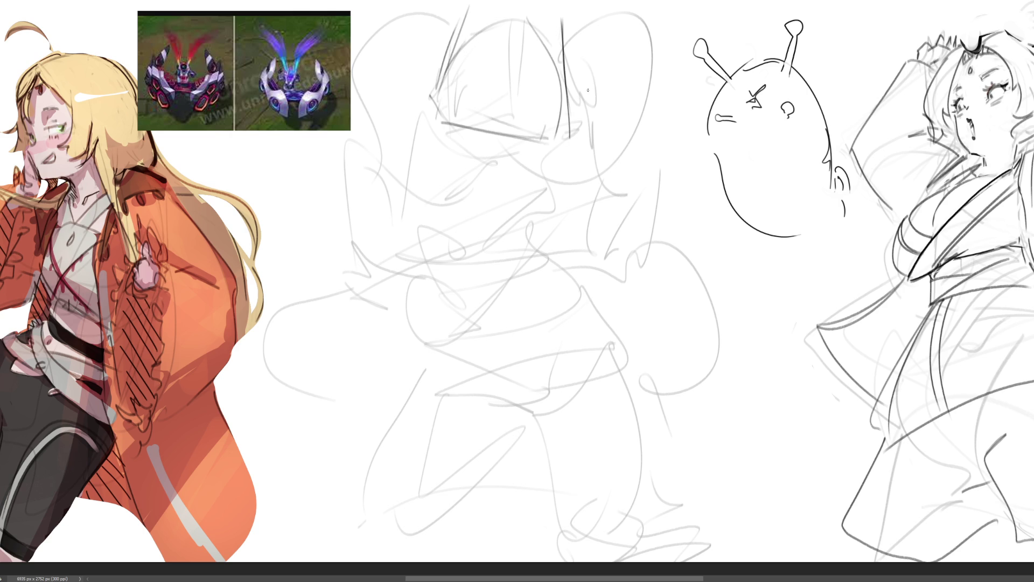
pyautogui.moveTo(548, 57); pyautogui.dragTo(659, 123)
pyautogui.moveTo(655, 56); pyautogui.dragTo(670, 191)
pyautogui.moveTo(455, 12); pyautogui.dragTo(444, 56)
pyautogui.moveTo(402, 12)
pyautogui.mouseDown()
pyautogui.moveTo(371, 114)
pyautogui.moveTo(446, 112)
pyautogui.mouseUp()
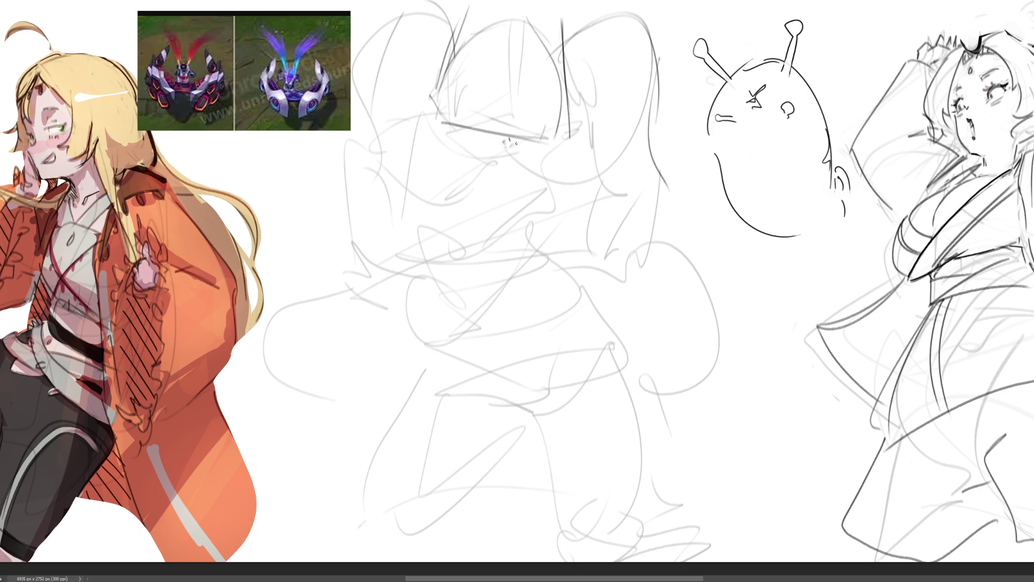
# Draw the face's cheeks, mouth, contour and eye, redoing the right cheek and eye strokes
pyautogui.moveTo(509, 160); pyautogui.dragTo(498, 166)
pyautogui.moveTo(446, 132)
pyautogui.mouseDown()
pyautogui.moveTo(467, 168)
pyautogui.moveTo(514, 172)
pyautogui.mouseUp()
pyautogui.moveTo(556, 141); pyautogui.dragTo(537, 169)
pyautogui.hotkey('ctrl', 'z')
pyautogui.moveTo(546, 142); pyautogui.dragTo(523, 178)
pyautogui.moveTo(437, 102); pyautogui.dragTo(442, 132)
pyautogui.moveTo(450, 136)
pyautogui.mouseDown()
pyautogui.moveTo(445, 148)
pyautogui.moveTo(462, 126)
pyautogui.moveTo(523, 136)
pyautogui.mouseUp()
pyautogui.hotkey('ctrl', 'z')
pyautogui.moveTo(457, 133)
pyautogui.mouseDown()
pyautogui.moveTo(502, 120)
pyautogui.moveTo(542, 138)
pyautogui.mouseUp()
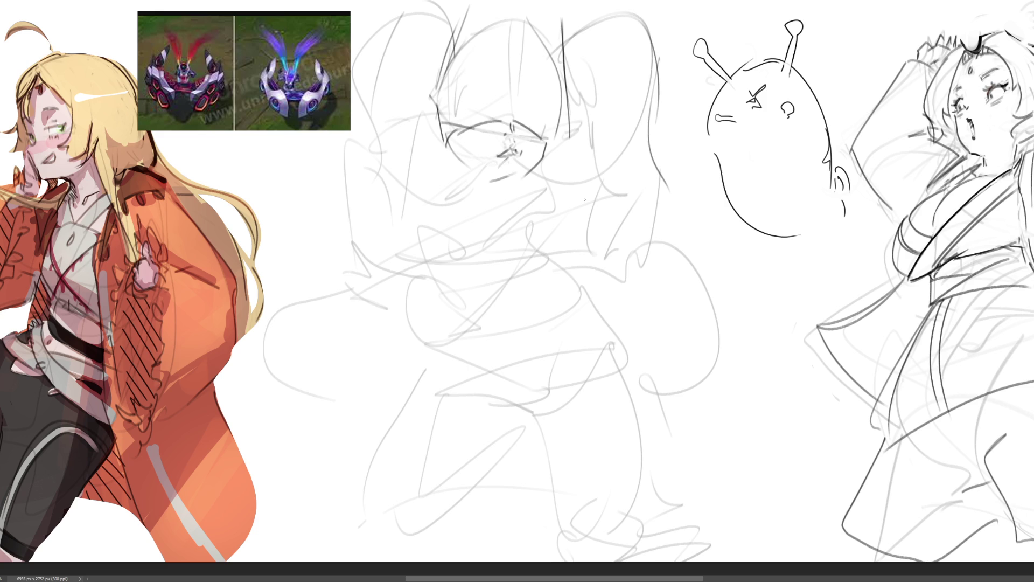
pyautogui.moveTo(553, 142); pyautogui.dragTo(522, 180)
pyautogui.moveTo(458, 164)
pyautogui.mouseDown()
pyautogui.moveTo(502, 183)
pyautogui.moveTo(493, 178)
pyautogui.moveTo(527, 172)
pyautogui.mouseUp()
# Draw the chin, neck lines, collar and left shoulder below the head
pyautogui.moveTo(461, 161)
pyautogui.mouseDown()
pyautogui.moveTo(506, 206)
pyautogui.moveTo(518, 184)
pyautogui.moveTo(528, 218)
pyautogui.moveTo(480, 194)
pyautogui.mouseUp()
pyautogui.hotkey('ctrl', 'z')
pyautogui.moveTo(481, 192)
pyautogui.mouseDown()
pyautogui.moveTo(509, 220)
pyautogui.moveTo(531, 222)
pyautogui.mouseUp()
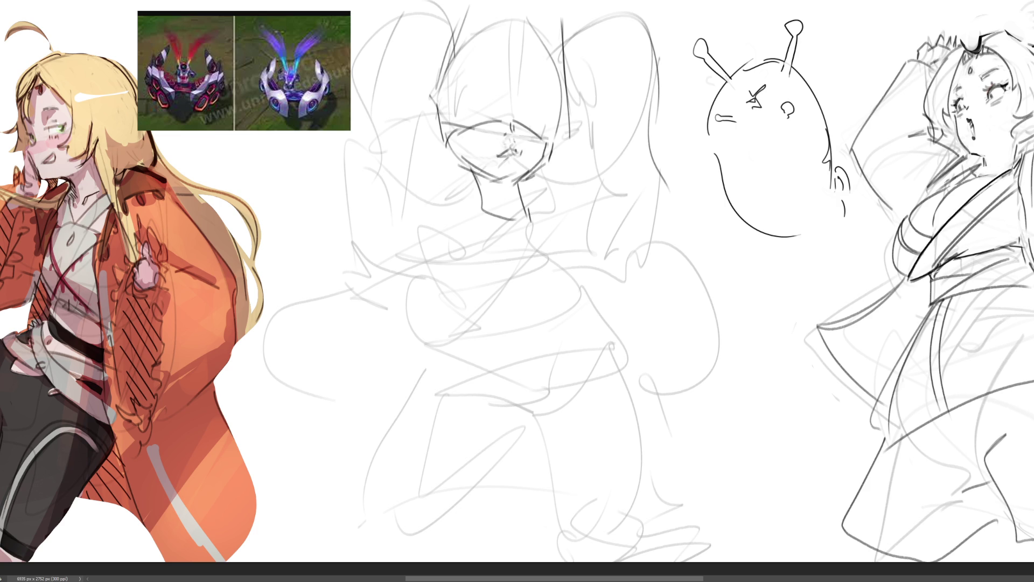
pyautogui.moveTo(483, 195)
pyautogui.mouseDown()
pyautogui.moveTo(482, 225)
pyautogui.moveTo(543, 251)
pyautogui.mouseUp()
pyautogui.moveTo(545, 244)
pyautogui.mouseDown()
pyautogui.moveTo(536, 221)
pyautogui.moveTo(553, 212)
pyautogui.mouseUp()
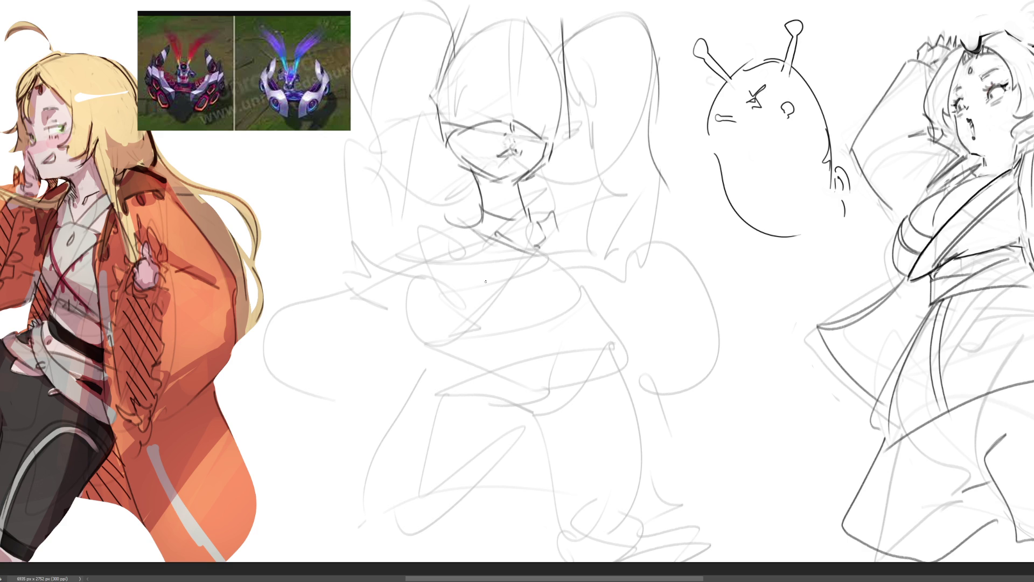
pyautogui.moveTo(469, 233)
pyautogui.mouseDown()
pyautogui.moveTo(414, 205)
pyautogui.moveTo(442, 279)
pyautogui.mouseUp()
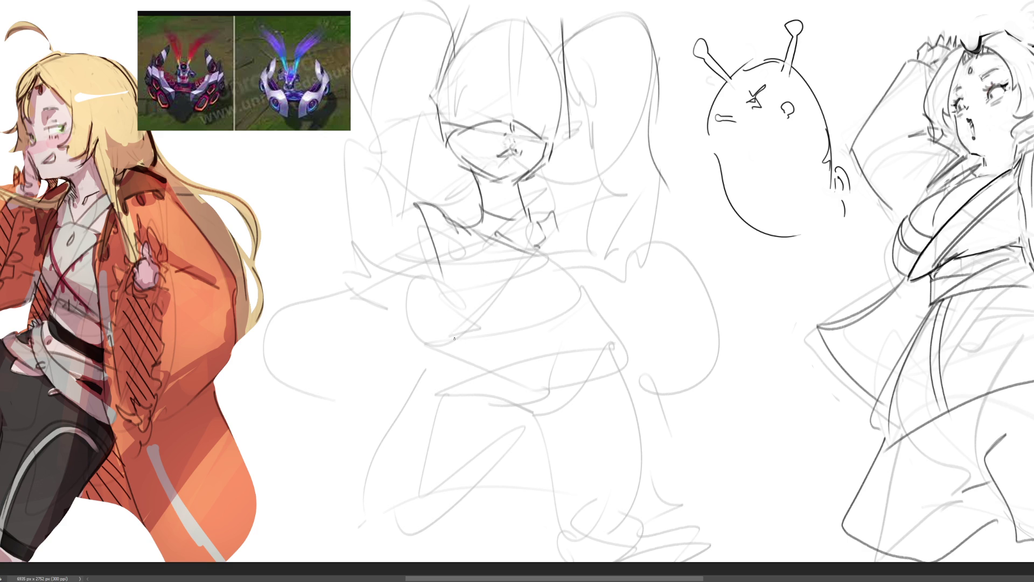
# Rough in the torso, chest fold, right side and right arm, redrawing the lower torso curve
pyautogui.moveTo(440, 282); pyautogui.dragTo(583, 353)
pyautogui.moveTo(461, 235)
pyautogui.mouseDown()
pyautogui.moveTo(472, 292)
pyautogui.moveTo(583, 348)
pyautogui.mouseUp()
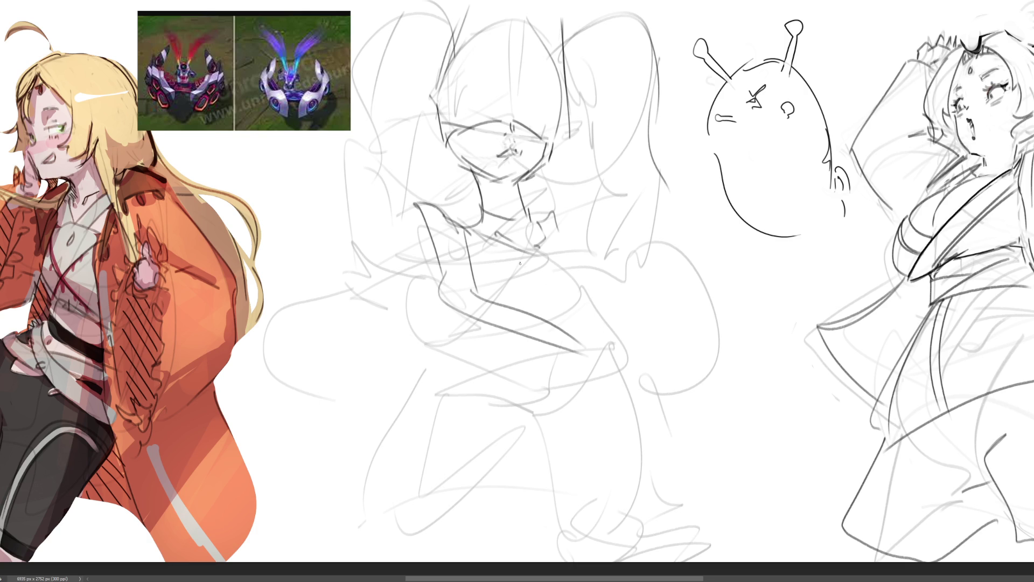
pyautogui.moveTo(481, 251)
pyautogui.mouseDown()
pyautogui.moveTo(542, 280)
pyautogui.moveTo(567, 267)
pyautogui.mouseUp()
pyautogui.moveTo(561, 219); pyautogui.dragTo(618, 308)
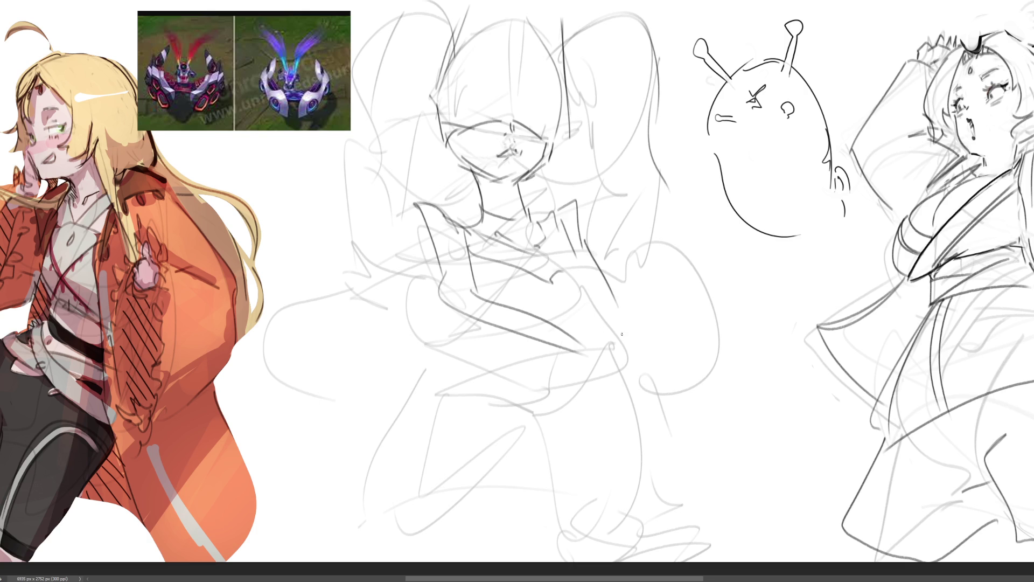
pyautogui.moveTo(594, 345)
pyautogui.mouseDown()
pyautogui.moveTo(608, 290)
pyautogui.moveTo(630, 302)
pyautogui.mouseUp()
pyautogui.moveTo(584, 195); pyautogui.dragTo(599, 251)
pyautogui.moveTo(530, 290); pyautogui.dragTo(585, 326)
pyautogui.hotkey('ctrl', 'z')
pyautogui.moveTo(544, 294); pyautogui.dragTo(583, 338)
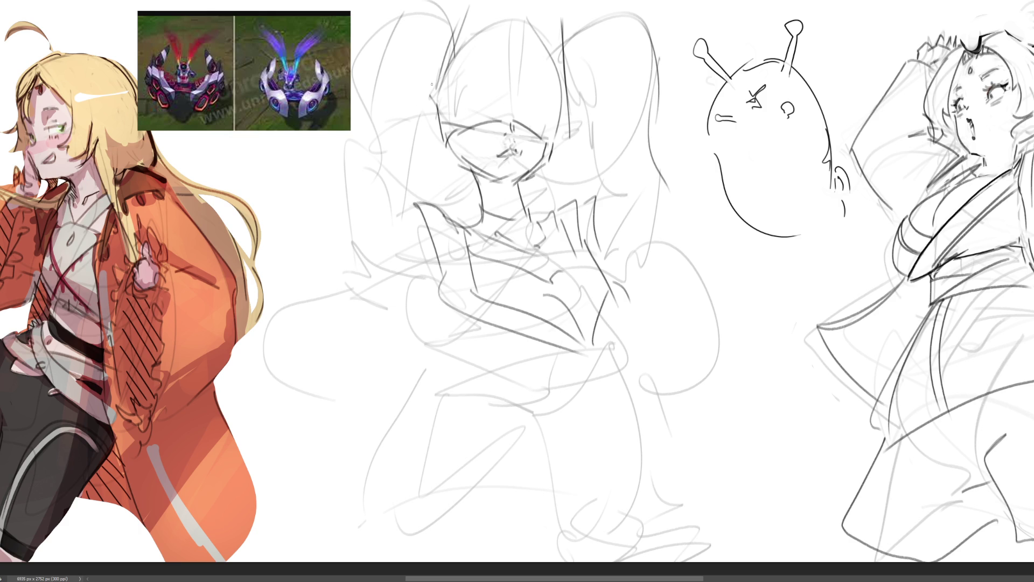
# Add curves to the head's sides, darken the jaw and neck lines, and draw the nose
pyautogui.moveTo(437, 69); pyautogui.dragTo(442, 133)
pyautogui.moveTo(573, 85)
pyautogui.mouseDown()
pyautogui.moveTo(590, 108)
pyautogui.moveTo(591, 141)
pyautogui.mouseUp()
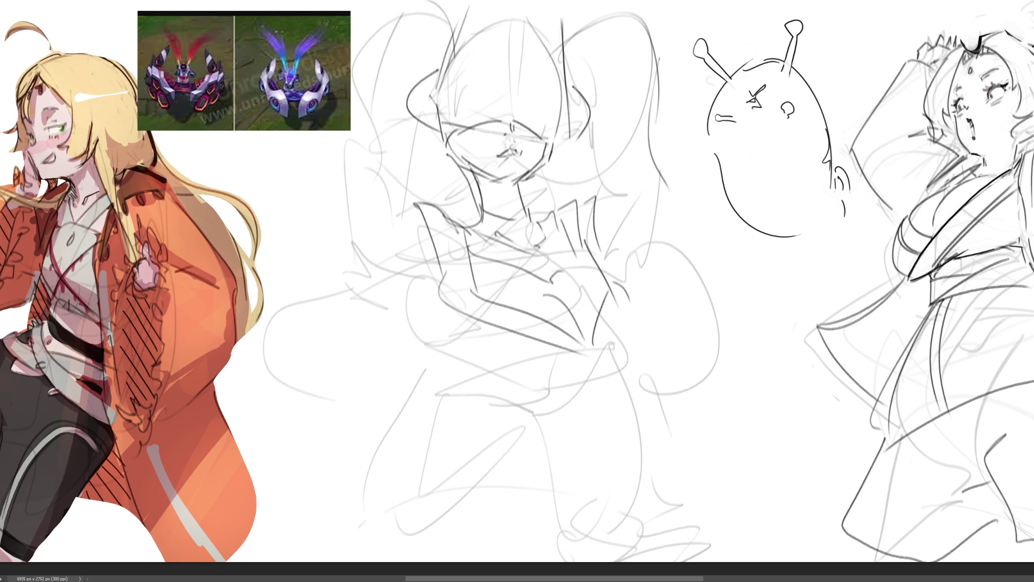
pyautogui.moveTo(450, 136)
pyautogui.mouseDown()
pyautogui.moveTo(479, 197)
pyautogui.moveTo(524, 204)
pyautogui.mouseUp()
pyautogui.moveTo(534, 161); pyautogui.dragTo(523, 181)
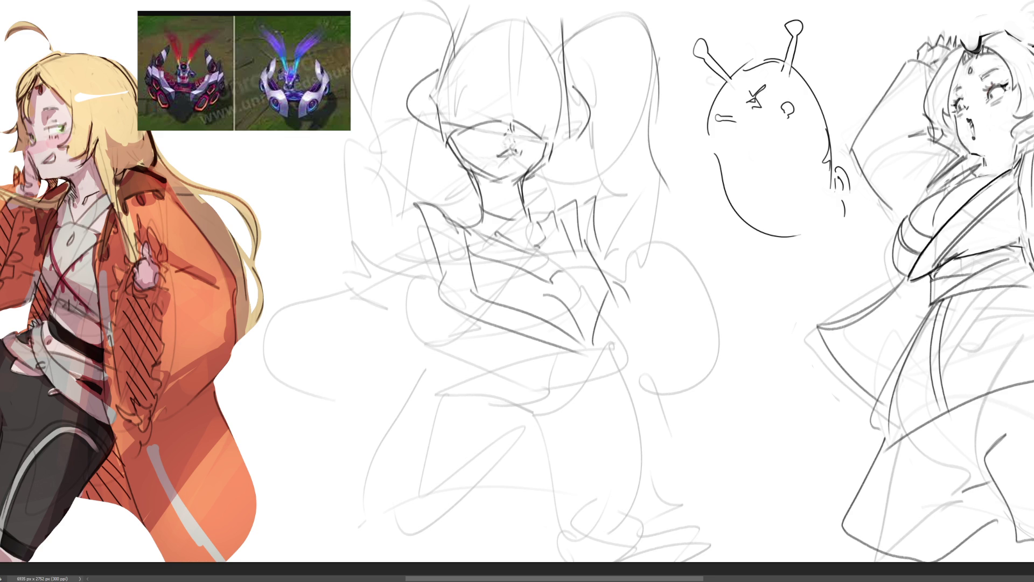
pyautogui.moveTo(512, 143); pyautogui.dragTo(514, 153)
pyautogui.hotkey('ctrl', 'z')
# Draw vertical hair strands and a brow line across the top of the head
pyautogui.moveTo(458, 64)
pyautogui.mouseDown()
pyautogui.moveTo(450, 114)
pyautogui.moveTo(479, 119)
pyautogui.mouseUp()
pyautogui.moveTo(491, 37)
pyautogui.mouseDown()
pyautogui.moveTo(483, 98)
pyautogui.moveTo(531, 107)
pyautogui.mouseUp()
pyautogui.moveTo(535, 38); pyautogui.dragTo(537, 107)
pyautogui.moveTo(542, 55); pyautogui.dragTo(560, 117)
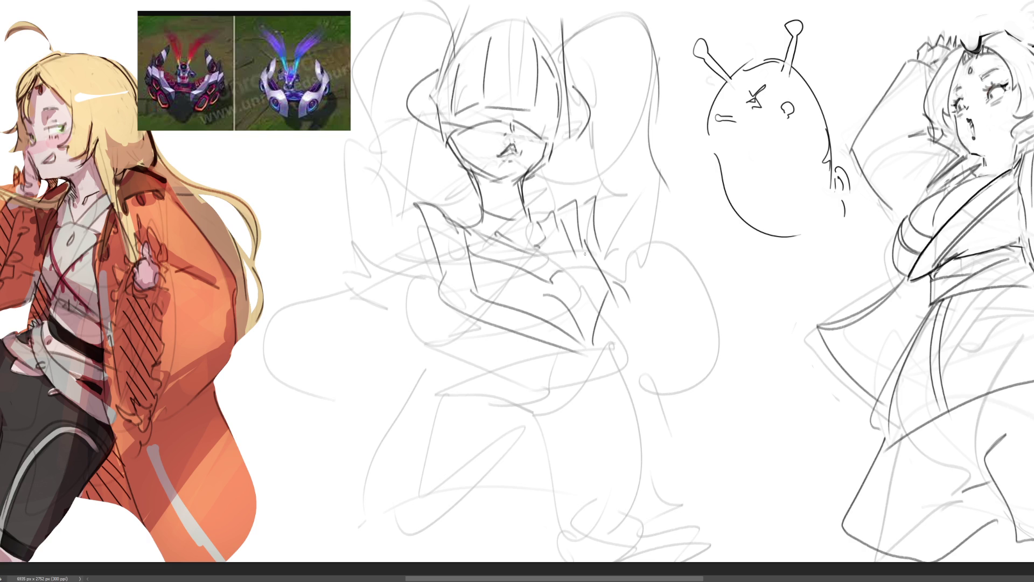
pyautogui.hotkey('ctrl', 'z')
# Sketch the lower body: hip curve, waistline and right-side lines, redoing misplaced strokes
pyautogui.hotkey('ctrl', 'z')
pyautogui.moveTo(539, 47); pyautogui.dragTo(555, 113)
pyautogui.moveTo(497, 316); pyautogui.dragTo(516, 372)
pyautogui.moveTo(436, 305); pyautogui.dragTo(574, 372)
pyautogui.hotkey('ctrl', 'z')
pyautogui.moveTo(431, 303); pyautogui.dragTo(558, 376)
pyautogui.hotkey('ctrl', 'z')
pyautogui.moveTo(431, 311)
pyautogui.mouseDown()
pyautogui.moveTo(458, 383)
pyautogui.moveTo(619, 363)
pyautogui.mouseUp()
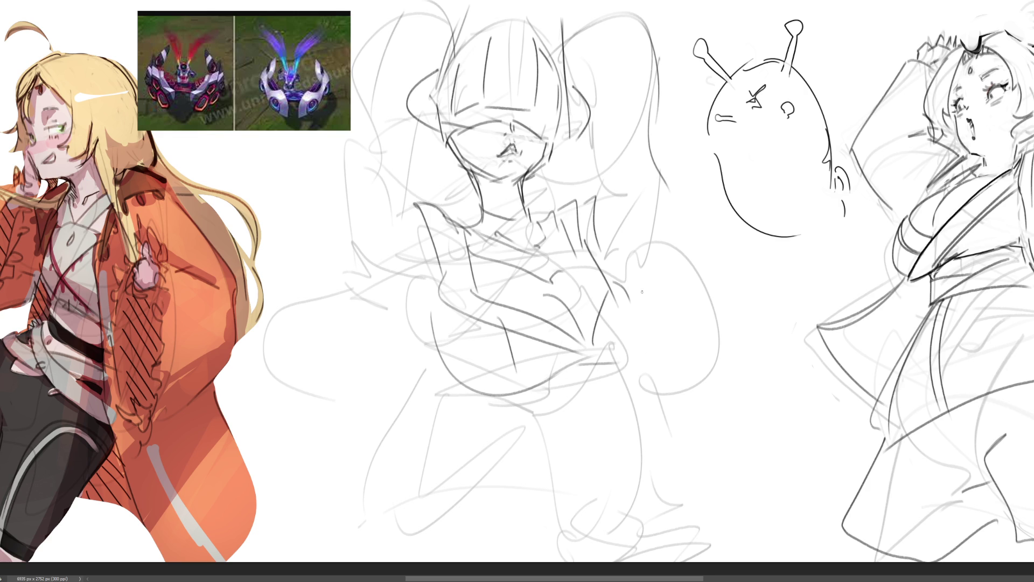
pyautogui.moveTo(600, 255)
pyautogui.mouseDown()
pyautogui.moveTo(658, 367)
pyautogui.moveTo(646, 296)
pyautogui.moveTo(624, 385)
pyautogui.mouseUp()
pyautogui.hotkey('ctrl', 'z')
pyautogui.moveTo(566, 373); pyautogui.dragTo(628, 367)
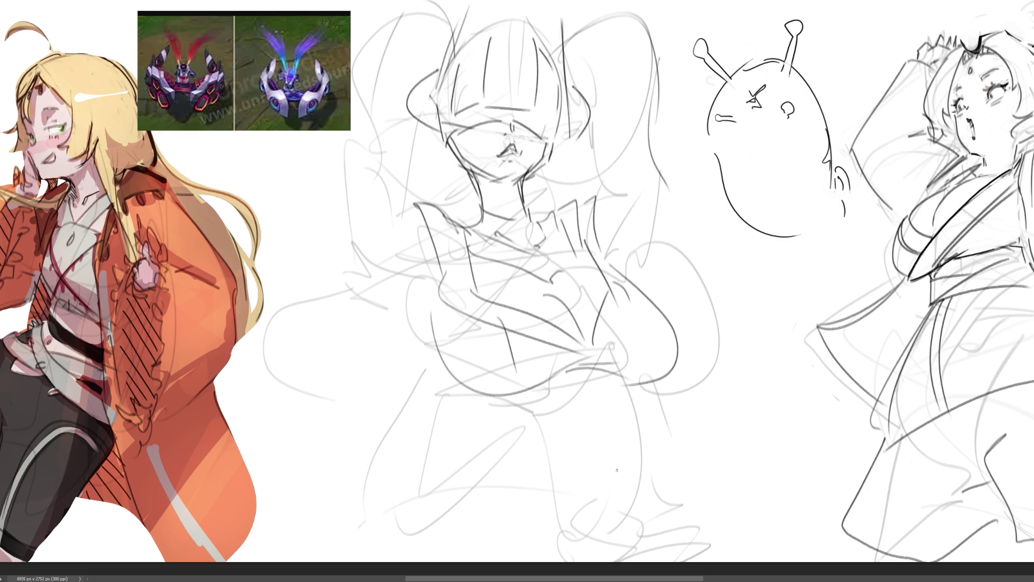
pyautogui.moveTo(619, 278); pyautogui.dragTo(657, 377)
pyautogui.hotkey('ctrl', 'z')
pyautogui.moveTo(624, 282)
pyautogui.mouseDown()
pyautogui.moveTo(667, 336)
pyautogui.moveTo(637, 385)
pyautogui.mouseUp()
# Sketch a zigzag shape left of the figure and outline the raised left arm and hand
pyautogui.moveTo(326, 177); pyautogui.dragTo(311, 194)
pyautogui.moveTo(340, 141)
pyautogui.mouseDown()
pyautogui.moveTo(313, 179)
pyautogui.moveTo(353, 202)
pyautogui.moveTo(360, 233)
pyautogui.mouseUp()
pyautogui.moveTo(337, 176)
pyautogui.mouseDown()
pyautogui.moveTo(372, 242)
pyautogui.moveTo(352, 243)
pyautogui.moveTo(371, 253)
pyautogui.moveTo(350, 400)
pyautogui.mouseUp()
pyautogui.moveTo(341, 271); pyautogui.dragTo(323, 428)
pyautogui.moveTo(372, 343); pyautogui.dragTo(340, 413)
pyautogui.moveTo(411, 245); pyautogui.dragTo(384, 330)
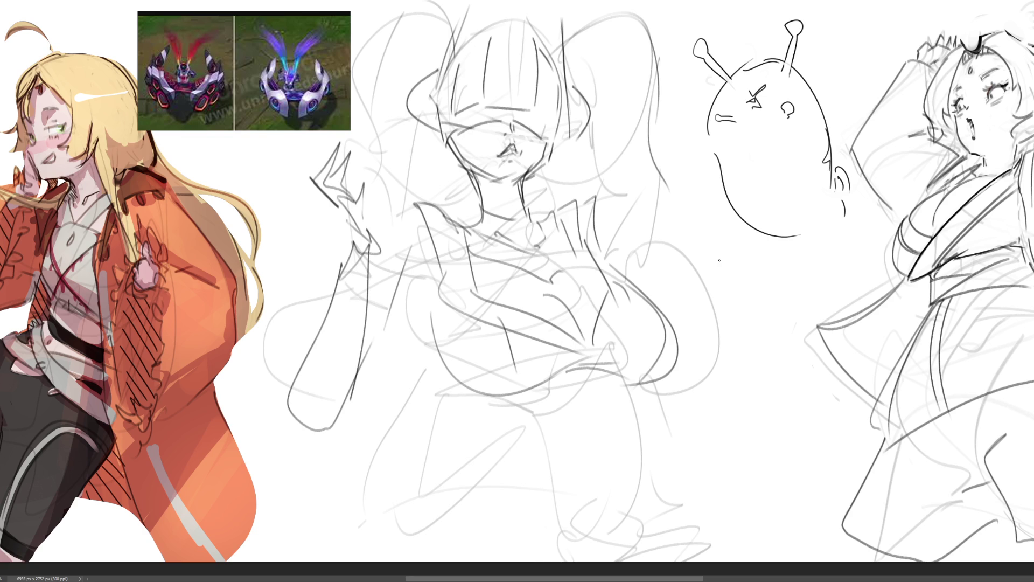
# Undo the latest arm and hand strokes, restore two of them, and add a lower-left zigzag
pyautogui.hotkey('ctrl', 'z')
pyautogui.hotkey('ctrl', 'z')
pyautogui.hotkey('ctrl', 'z')
pyautogui.hotkey('ctrl', 'z')
pyautogui.hotkey('ctrl', 'z')
pyautogui.hotkey('ctrl', 'z')
pyautogui.hotkey('ctrl', 'y')
pyautogui.hotkey('ctrl', 'y')
pyautogui.moveTo(342, 433)
pyautogui.mouseDown()
pyautogui.moveTo(355, 415)
pyautogui.moveTo(367, 450)
pyautogui.moveTo(393, 455)
pyautogui.moveTo(423, 427)
pyautogui.moveTo(377, 415)
pyautogui.moveTo(469, 425)
pyautogui.moveTo(455, 452)
pyautogui.moveTo(429, 396)
pyautogui.moveTo(335, 381)
pyautogui.moveTo(423, 302)
pyautogui.moveTo(400, 355)
pyautogui.mouseUp()
# Sketch the left arm down to its end and a long ellipse around the lower-left zigzag
pyautogui.moveTo(345, 308); pyautogui.dragTo(404, 210)
pyautogui.moveTo(420, 344); pyautogui.dragTo(410, 356)
pyautogui.hotkey('ctrl', 'z')
pyautogui.hotkey('ctrl', 'z')
pyautogui.moveTo(401, 195); pyautogui.dragTo(344, 358)
pyautogui.moveTo(344, 358); pyautogui.dragTo(393, 364)
pyautogui.moveTo(421, 284)
pyautogui.mouseDown()
pyautogui.moveTo(456, 264)
pyautogui.moveTo(403, 369)
pyautogui.mouseUp()
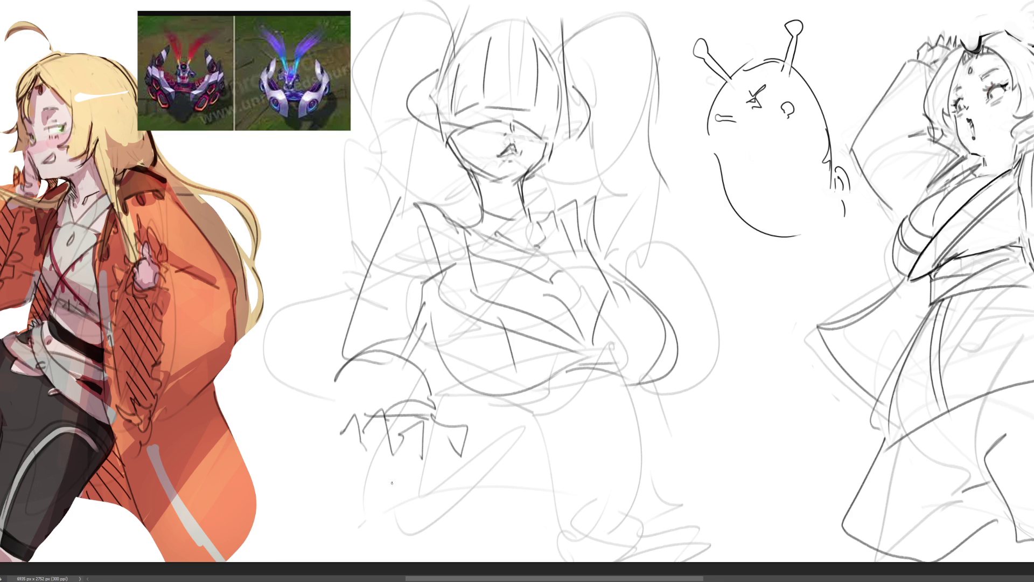
pyautogui.moveTo(280, 396)
pyautogui.mouseDown()
pyautogui.moveTo(533, 487)
pyautogui.moveTo(277, 396)
pyautogui.moveTo(561, 517)
pyautogui.moveTo(555, 471)
pyautogui.mouseUp()
pyautogui.moveTo(498, 460); pyautogui.dragTo(672, 447)
# Rough in the right arm reaching outward with a long forearm and jagged fingers
pyautogui.moveTo(774, 405); pyautogui.dragTo(728, 425)
pyautogui.moveTo(766, 410); pyautogui.dragTo(711, 453)
pyautogui.moveTo(815, 343); pyautogui.dragTo(751, 415)
pyautogui.moveTo(795, 375); pyautogui.dragTo(762, 418)
pyautogui.moveTo(854, 275); pyautogui.dragTo(828, 295)
pyautogui.moveTo(843, 290); pyautogui.dragTo(763, 432)
pyautogui.moveTo(797, 301)
pyautogui.mouseDown()
pyautogui.moveTo(800, 313)
pyautogui.moveTo(832, 286)
pyautogui.moveTo(769, 380)
pyautogui.moveTo(786, 377)
pyautogui.mouseUp()
pyautogui.moveTo(755, 342)
pyautogui.mouseDown()
pyautogui.moveTo(746, 397)
pyautogui.moveTo(756, 401)
pyautogui.moveTo(745, 404)
pyautogui.mouseUp()
# Add detail strokes to the right hand, a torso stroke, and curve the forearm under the hand
pyautogui.moveTo(814, 275); pyautogui.dragTo(829, 276)
pyautogui.moveTo(832, 272)
pyautogui.mouseDown()
pyautogui.moveTo(821, 310)
pyautogui.moveTo(755, 343)
pyautogui.mouseUp()
pyautogui.moveTo(756, 340); pyautogui.dragTo(740, 387)
pyautogui.moveTo(586, 205); pyautogui.dragTo(635, 280)
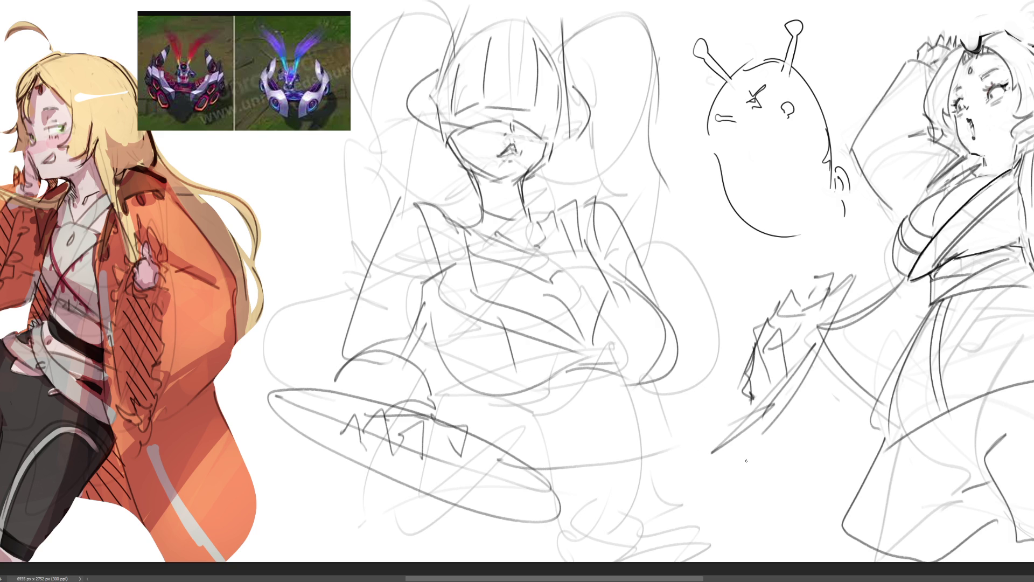
pyautogui.moveTo(748, 326); pyautogui.dragTo(699, 405)
pyautogui.moveTo(716, 399); pyautogui.dragTo(715, 425)
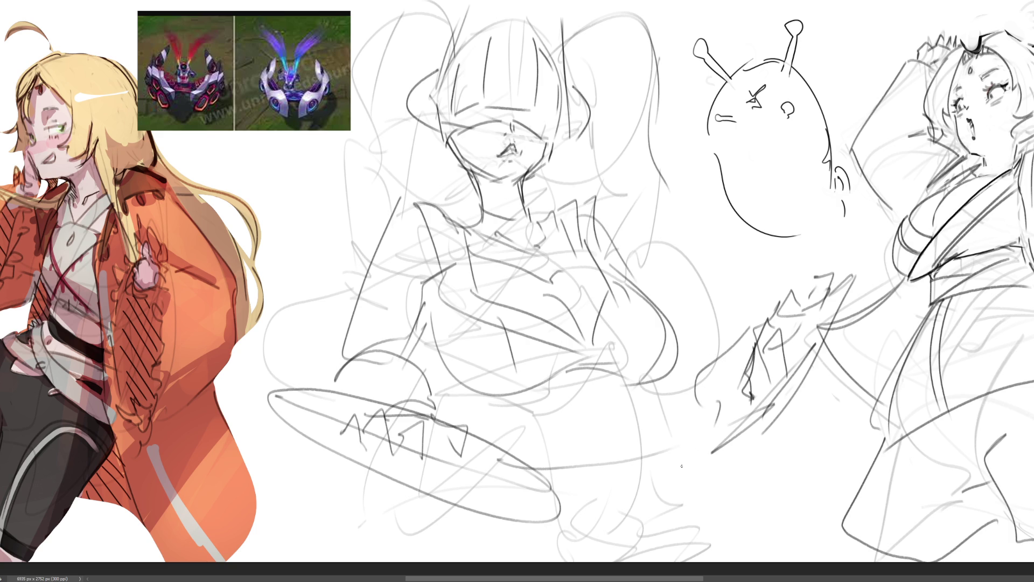
# Draw sweeping lower-body curves, a long line toward the right hand, and loose flanking lines
pyautogui.moveTo(634, 386)
pyautogui.mouseDown()
pyautogui.moveTo(631, 407)
pyautogui.moveTo(474, 426)
pyautogui.mouseUp()
pyautogui.moveTo(467, 423)
pyautogui.mouseDown()
pyautogui.moveTo(580, 442)
pyautogui.moveTo(604, 479)
pyautogui.mouseUp()
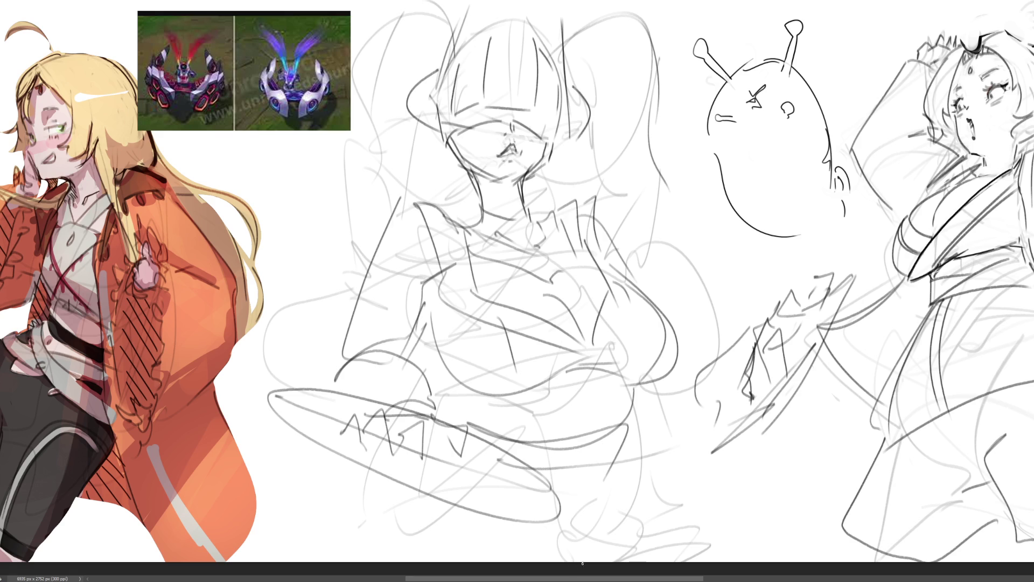
pyautogui.moveTo(543, 492)
pyautogui.mouseDown()
pyautogui.moveTo(809, 372)
pyautogui.moveTo(832, 467)
pyautogui.mouseUp()
pyautogui.moveTo(266, 491); pyautogui.dragTo(361, 546)
pyautogui.moveTo(790, 385); pyautogui.dragTo(810, 424)
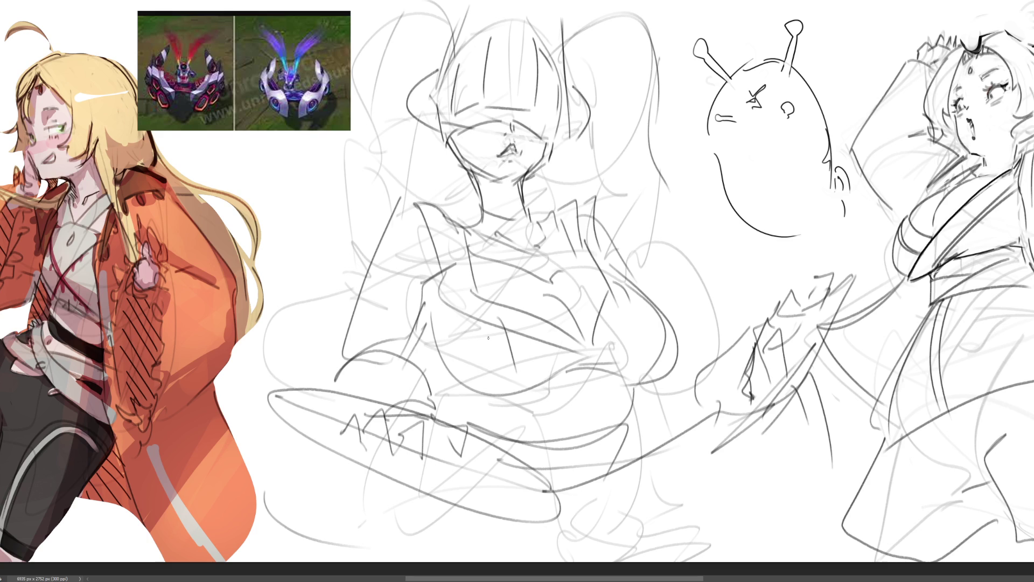
pyautogui.moveTo(246, 451); pyautogui.dragTo(409, 558)
pyautogui.moveTo(241, 341); pyautogui.dragTo(264, 410)
pyautogui.moveTo(245, 178); pyautogui.dragTo(311, 356)
pyautogui.moveTo(727, 263); pyautogui.dragTo(707, 326)
pyautogui.moveTo(700, 232); pyautogui.dragTo(748, 236)
pyautogui.moveTo(852, 165); pyautogui.dragTo(863, 279)
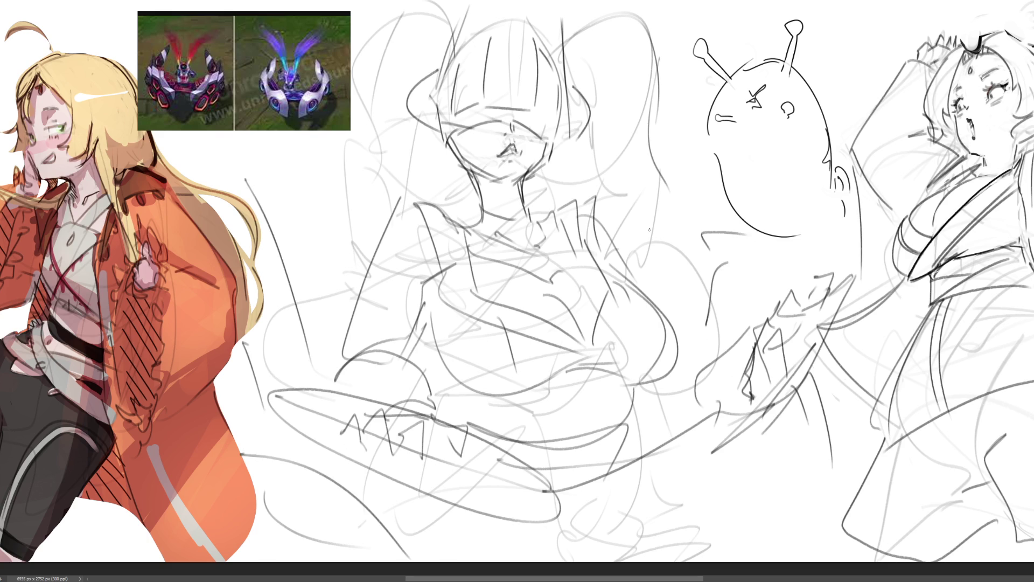
# Draw long hair strands falling down the right side of the head
pyautogui.moveTo(564, 47)
pyautogui.mouseDown()
pyautogui.moveTo(608, 9)
pyautogui.moveTo(663, 218)
pyautogui.mouseUp()
pyautogui.moveTo(577, 70); pyautogui.dragTo(623, 36)
pyautogui.hotkey('ctrl', 'z')
pyautogui.hotkey('ctrl', 'z')
pyautogui.moveTo(560, 43)
pyautogui.mouseDown()
pyautogui.moveTo(609, 15)
pyautogui.moveTo(623, 182)
pyautogui.mouseUp()
pyautogui.moveTo(644, 28); pyautogui.dragTo(637, 211)
pyautogui.moveTo(557, 32); pyautogui.dragTo(597, 201)
pyautogui.moveTo(614, 6)
pyautogui.mouseDown()
pyautogui.moveTo(657, 49)
pyautogui.moveTo(685, 216)
pyautogui.mouseUp()
pyautogui.moveTo(609, 237)
pyautogui.mouseDown()
pyautogui.moveTo(687, 221)
pyautogui.moveTo(654, 272)
pyautogui.mouseUp()
pyautogui.hotkey('ctrl', 'z')
pyautogui.hotkey('ctrl', 'z')
pyautogui.moveTo(691, 93); pyautogui.dragTo(634, 264)
# Sketch hair strands at the upper left and beside the head, redrawing a short stroke
pyautogui.moveTo(457, 43); pyautogui.dragTo(459, 22)
pyautogui.moveTo(386, 1); pyautogui.dragTo(353, 45)
pyautogui.moveTo(426, 20); pyautogui.dragTo(386, 63)
pyautogui.moveTo(443, 2); pyautogui.dragTo(360, 66)
pyautogui.moveTo(443, 139); pyautogui.dragTo(413, 189)
pyautogui.moveTo(355, 134); pyautogui.dragTo(310, 237)
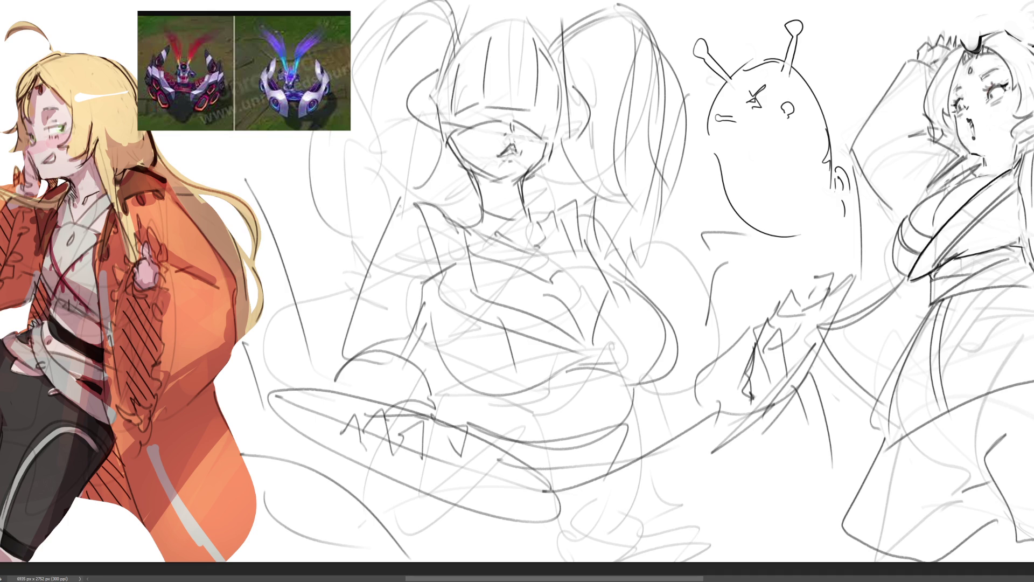
pyautogui.hotkey('ctrl', 'z')
pyautogui.hotkey('ctrl', 'z')
pyautogui.moveTo(434, 168); pyautogui.dragTo(412, 194)
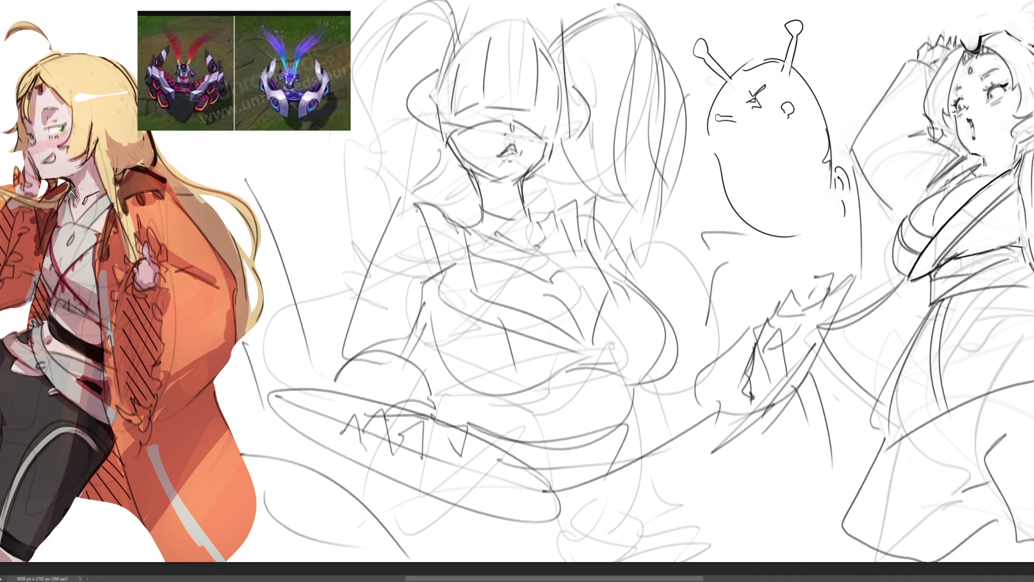
# Add hair strands falling down the left side of the figure
pyautogui.moveTo(302, 146); pyautogui.dragTo(320, 189)
pyautogui.moveTo(322, 191)
pyautogui.mouseDown()
pyautogui.moveTo(388, 221)
pyautogui.moveTo(330, 242)
pyautogui.mouseUp()
pyautogui.moveTo(323, 218); pyautogui.dragTo(377, 243)
pyautogui.moveTo(322, 219); pyautogui.dragTo(303, 261)
pyautogui.moveTo(323, 282); pyautogui.dragTo(311, 338)
pyautogui.moveTo(318, 251); pyautogui.dragTo(313, 261)
pyautogui.hotkey('ctrl', 'z')
pyautogui.hotkey('ctrl', 'z')
pyautogui.moveTo(308, 204); pyautogui.dragTo(317, 337)
pyautogui.moveTo(334, 286); pyautogui.dragTo(317, 335)
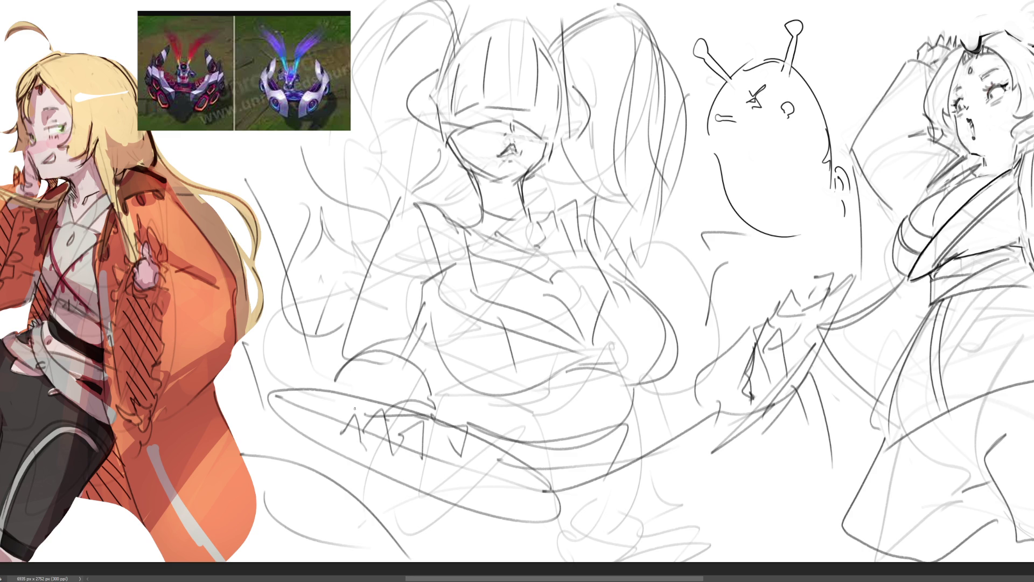
# Draw two pointed shapes rising from the head, trying and discarding a head-top arc
pyautogui.moveTo(462, 4)
pyautogui.mouseDown()
pyautogui.moveTo(429, 80)
pyautogui.moveTo(461, 31)
pyautogui.moveTo(432, 132)
pyautogui.mouseUp()
pyautogui.moveTo(553, 2)
pyautogui.mouseDown()
pyautogui.moveTo(540, 43)
pyautogui.moveTo(571, 131)
pyautogui.mouseUp()
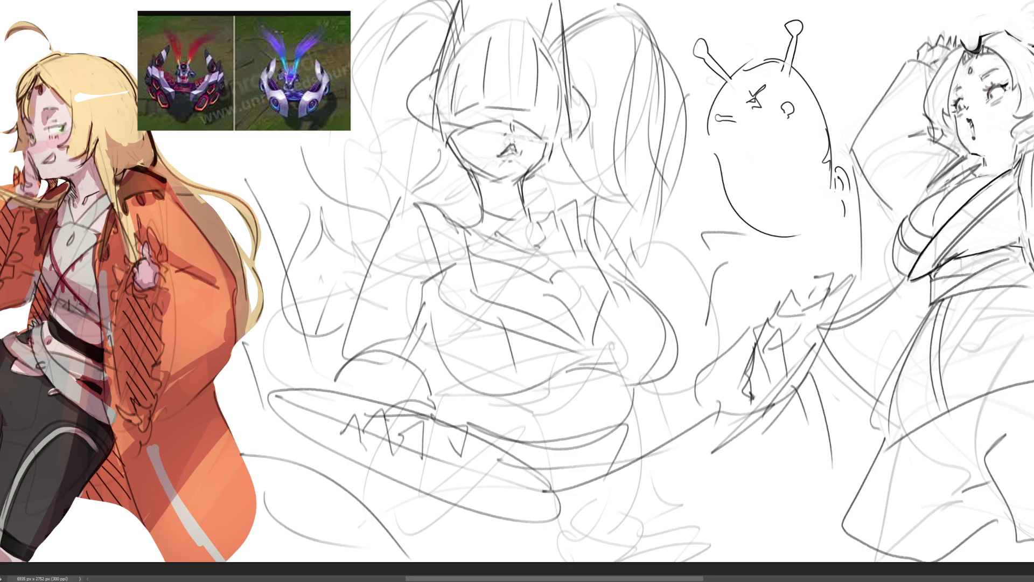
pyautogui.moveTo(458, 60); pyautogui.dragTo(555, 54)
pyautogui.hotkey('ctrl', 'z')
pyautogui.moveTo(454, 48)
pyautogui.mouseDown()
pyautogui.moveTo(547, 45)
pyautogui.moveTo(562, 75)
pyautogui.mouseUp()
pyautogui.hotkey('ctrl', 'z')
pyautogui.moveTo(452, 54)
pyautogui.mouseDown()
pyautogui.moveTo(555, 59)
pyautogui.moveTo(538, 66)
pyautogui.moveTo(562, 89)
pyautogui.mouseUp()
pyautogui.hotkey('ctrl', 'z')
pyautogui.hotkey('ctrl', 'z')
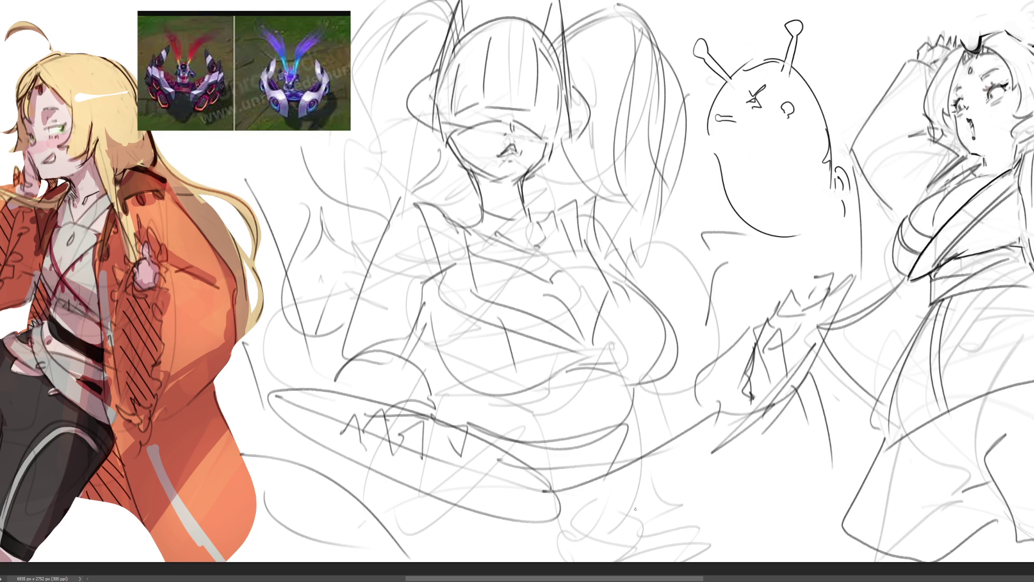
# Sketch the middle figure's mouth with short strokes and curve the right side of the chest
pyautogui.moveTo(497, 151)
pyautogui.mouseDown()
pyautogui.moveTo(523, 147)
pyautogui.moveTo(536, 160)
pyautogui.moveTo(512, 154)
pyautogui.moveTo(522, 142)
pyautogui.moveTo(514, 154)
pyautogui.mouseUp()
pyautogui.hotkey('ctrl', 'z')
pyautogui.hotkey('ctrl', 'z')
pyautogui.hotkey('ctrl', 'z')
pyautogui.hotkey('ctrl', 'z')
pyautogui.moveTo(514, 152); pyautogui.dragTo(525, 152)
pyautogui.hotkey('ctrl', 'z')
pyautogui.moveTo(633, 274)
pyautogui.mouseDown()
pyautogui.moveTo(670, 299)
pyautogui.moveTo(677, 347)
pyautogui.mouseUp()
pyautogui.hotkey('ctrl', 'z')
pyautogui.moveTo(633, 275); pyautogui.dragTo(677, 352)
pyautogui.moveTo(462, 391); pyautogui.dragTo(504, 428)
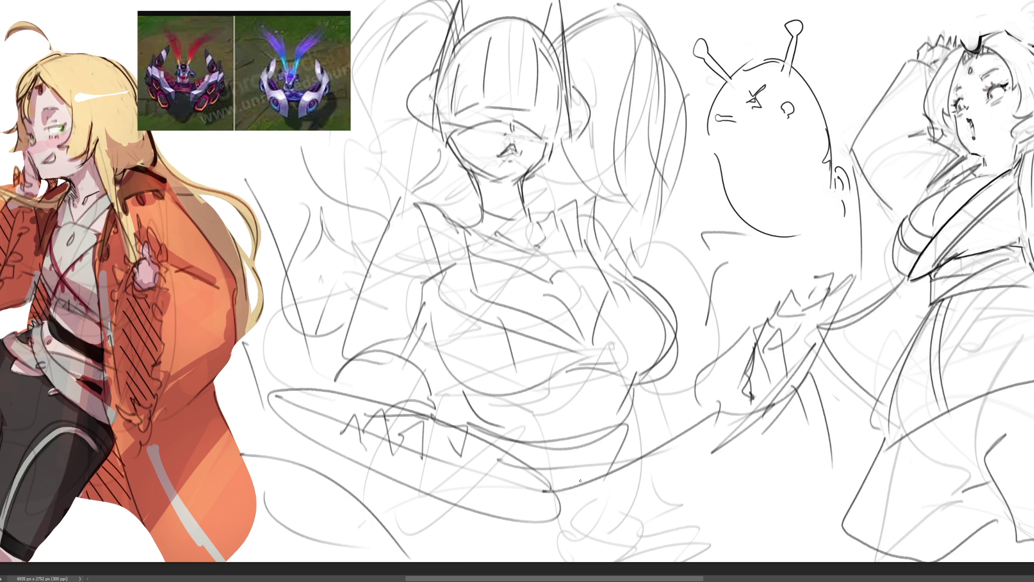
# Redraw the zigzag on the oval object and hatch over it
pyautogui.moveTo(360, 414)
pyautogui.mouseDown()
pyautogui.moveTo(388, 372)
pyautogui.moveTo(469, 457)
pyautogui.moveTo(417, 438)
pyautogui.mouseUp()
pyautogui.moveTo(357, 391); pyautogui.dragTo(357, 423)
pyautogui.moveTo(377, 421)
pyautogui.mouseDown()
pyautogui.moveTo(402, 425)
pyautogui.moveTo(431, 453)
pyautogui.mouseUp()
pyautogui.moveTo(429, 414)
pyautogui.mouseDown()
pyautogui.moveTo(448, 408)
pyautogui.moveTo(453, 468)
pyautogui.moveTo(406, 452)
pyautogui.mouseUp()
pyautogui.moveTo(383, 409)
pyautogui.mouseDown()
pyautogui.moveTo(393, 425)
pyautogui.moveTo(360, 431)
pyautogui.mouseUp()
pyautogui.moveTo(371, 413); pyautogui.dragTo(350, 434)
# Arch a stroke over the right hand and sketch curves along the shoulder, torso and lower body
pyautogui.moveTo(738, 325)
pyautogui.mouseDown()
pyautogui.moveTo(726, 383)
pyautogui.moveTo(791, 293)
pyautogui.moveTo(796, 303)
pyautogui.mouseUp()
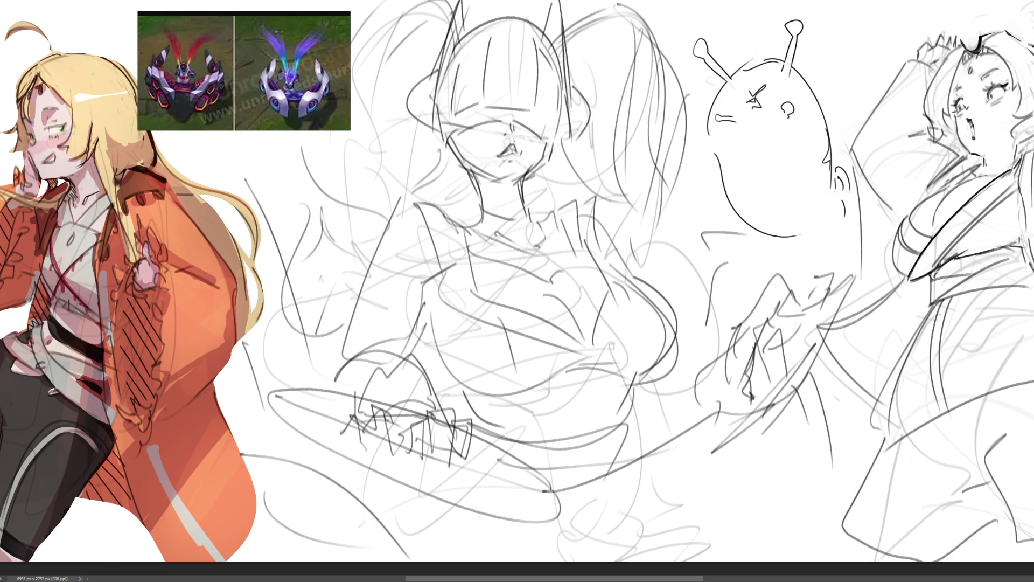
pyautogui.moveTo(422, 285); pyautogui.dragTo(452, 265)
pyautogui.moveTo(426, 301); pyautogui.dragTo(576, 379)
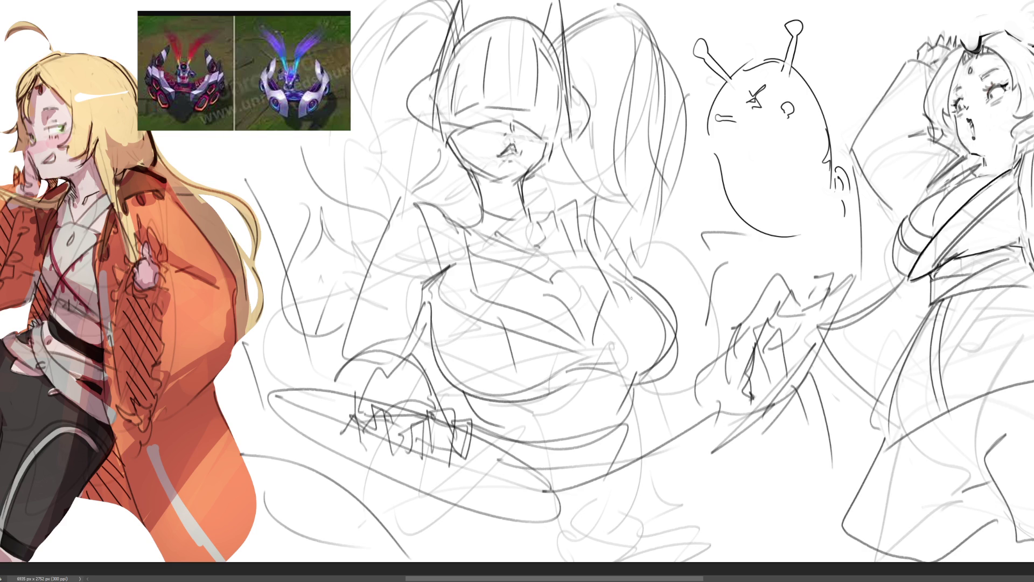
pyautogui.moveTo(525, 408); pyautogui.dragTo(536, 437)
pyautogui.moveTo(630, 389); pyautogui.dragTo(611, 432)
pyautogui.moveTo(554, 498)
pyautogui.mouseDown()
pyautogui.moveTo(591, 489)
pyautogui.moveTo(719, 408)
pyautogui.mouseUp()
pyautogui.moveTo(573, 533)
pyautogui.mouseDown()
pyautogui.moveTo(824, 382)
pyautogui.moveTo(670, 538)
pyautogui.mouseUp()
pyautogui.moveTo(479, 520); pyautogui.dragTo(653, 517)
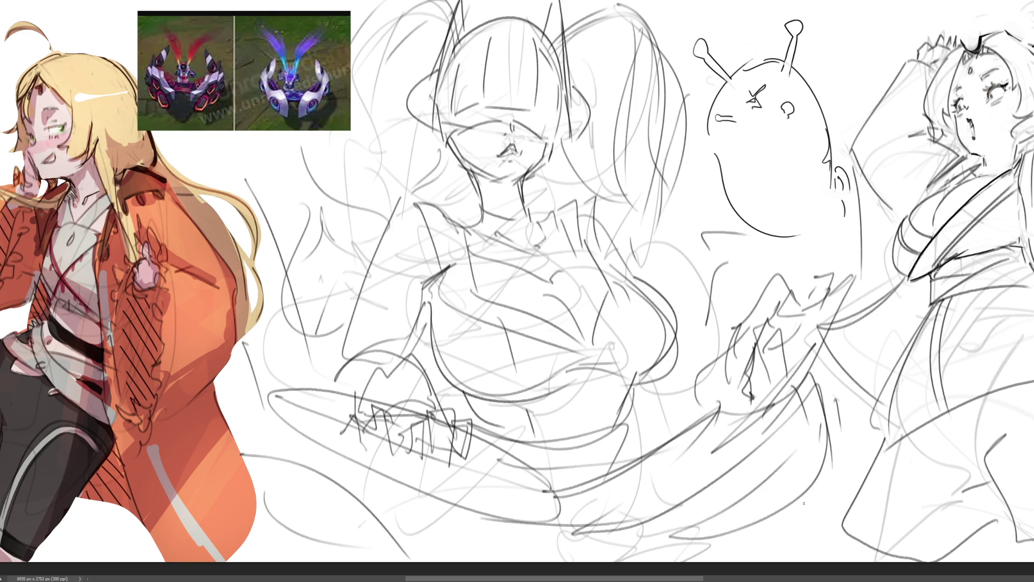
pyautogui.hotkey('ctrl', 'z')
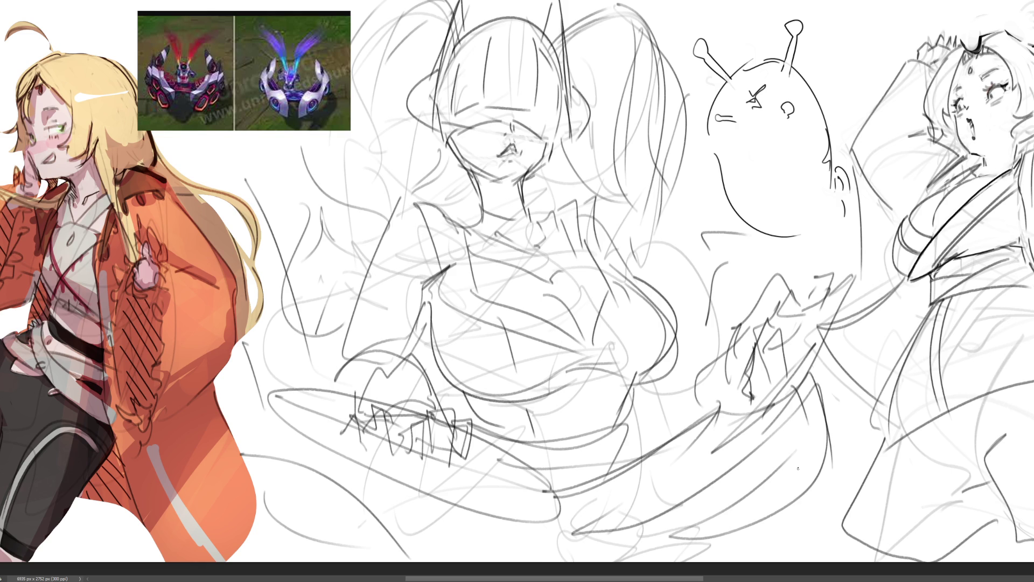
# Sketch hair strands on the right side and a curve left of the figure
pyautogui.moveTo(635, 2); pyautogui.dragTo(654, 72)
pyautogui.moveTo(644, 4)
pyautogui.mouseDown()
pyautogui.moveTo(687, 104)
pyautogui.moveTo(692, 54)
pyautogui.moveTo(673, 157)
pyautogui.mouseUp()
pyautogui.moveTo(565, 143); pyautogui.dragTo(614, 216)
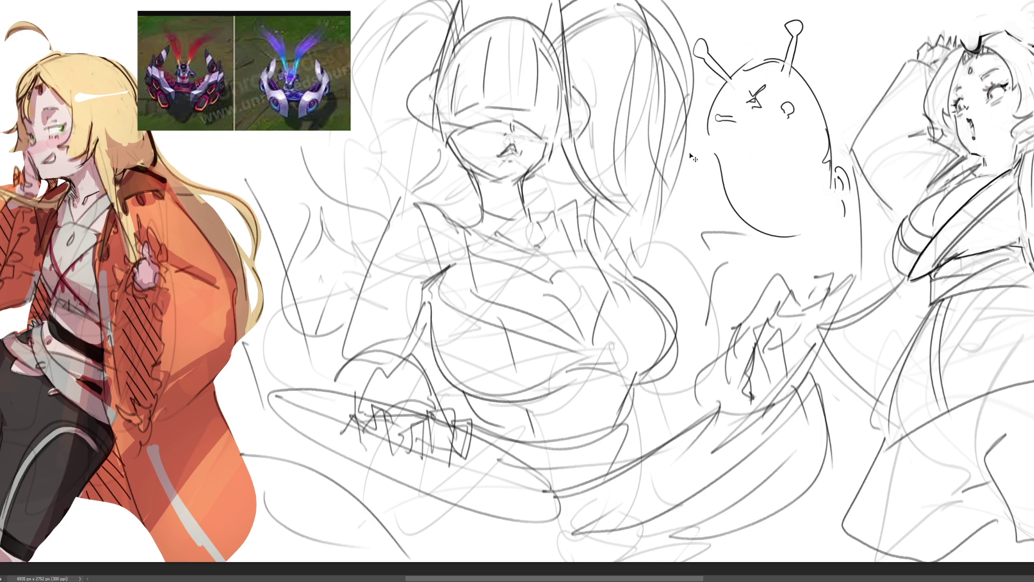
pyautogui.moveTo(326, 130); pyautogui.dragTo(305, 207)
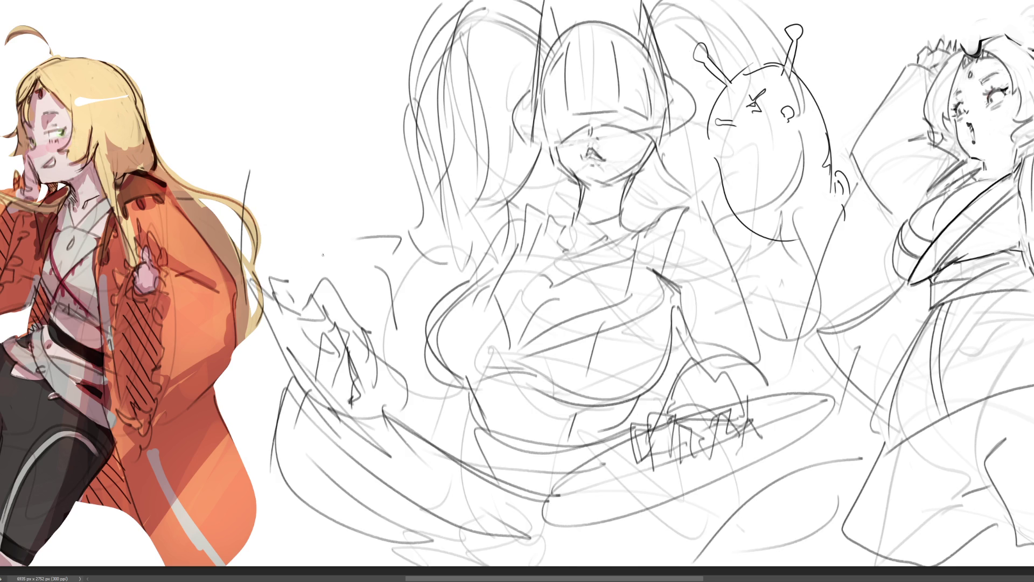
# Skew the middle sketch's top leftward and narrow it from the right with Free Transform
pyautogui.hotkey('ctrl', 't')
pyautogui.moveTo(551, 3); pyautogui.dragTo(514, 5)
pyautogui.moveTo(825, 2); pyautogui.dragTo(850, 3)
pyautogui.moveTo(533, 4); pyautogui.dragTo(520, 6)
pyautogui.scroll(-2, 832, 487)
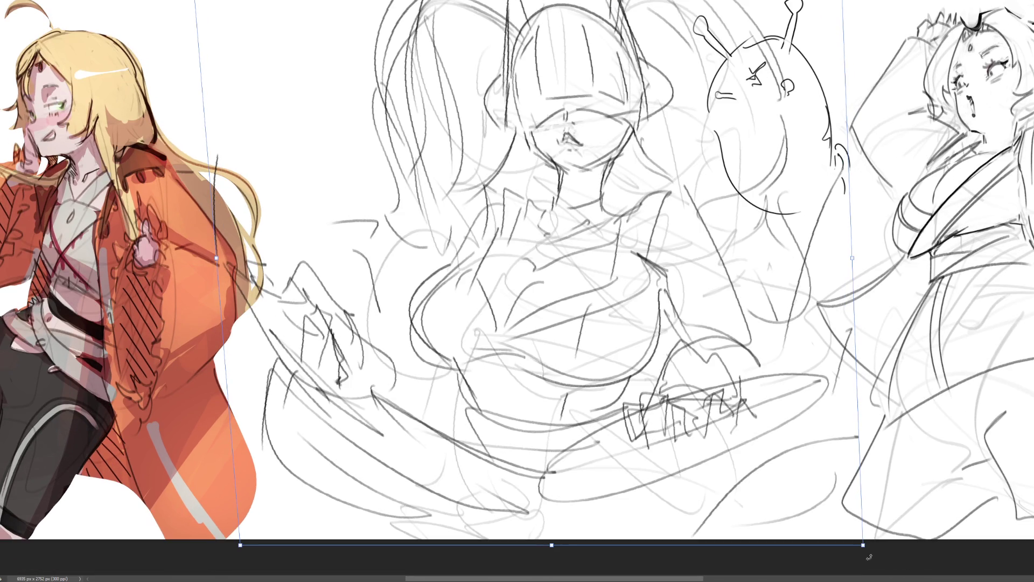
pyautogui.moveTo(865, 547)
pyautogui.mouseDown()
pyautogui.moveTo(885, 539)
pyautogui.moveTo(866, 537)
pyautogui.mouseUp()
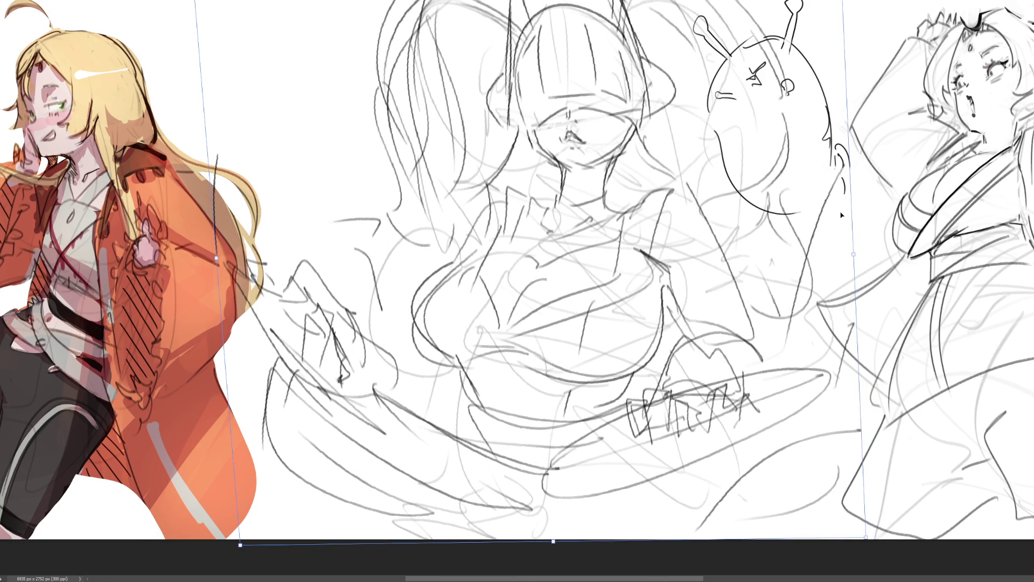
pyautogui.moveTo(849, 250); pyautogui.dragTo(816, 252)
pyautogui.moveTo(717, 249); pyautogui.dragTo(712, 251)
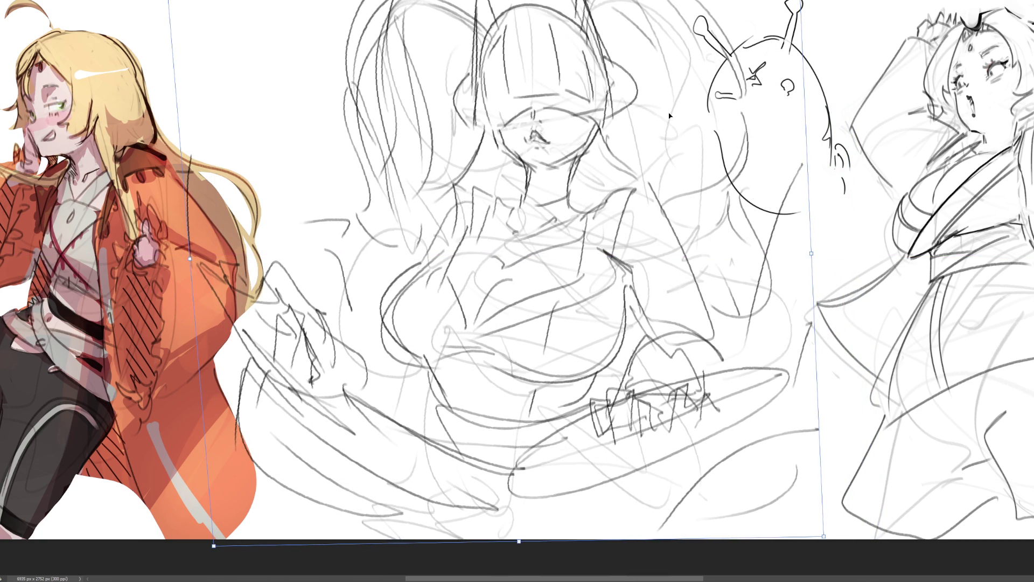
pyautogui.press('Return')
# Add faint strokes at the top of the middle figure's hair
pyautogui.scroll(2, 577, 180)
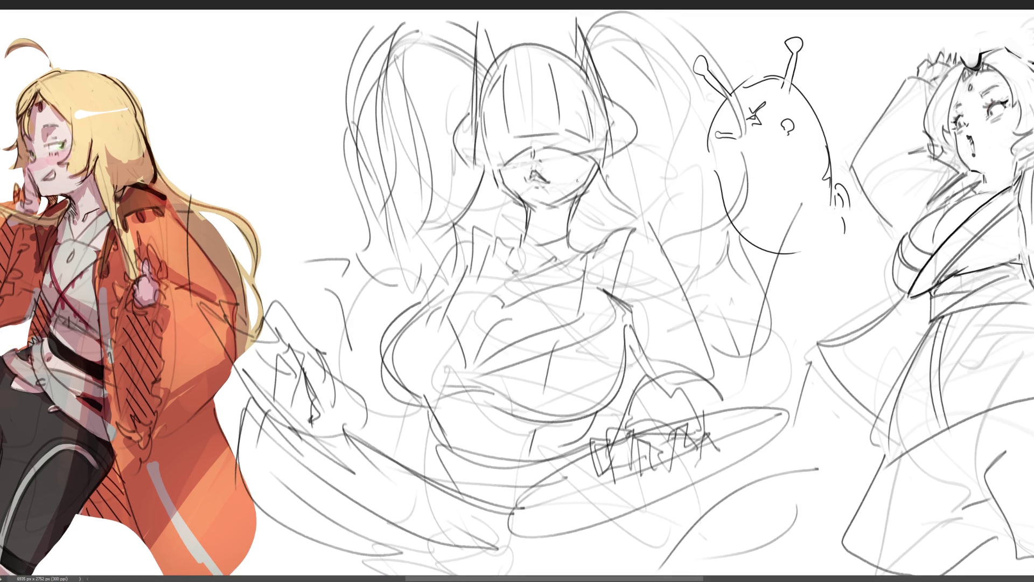
pyautogui.moveTo(617, 21)
pyautogui.mouseDown()
pyautogui.moveTo(598, 46)
pyautogui.moveTo(634, 10)
pyautogui.mouseUp()
pyautogui.moveTo(726, 10)
pyautogui.mouseDown()
pyautogui.moveTo(703, 70)
pyautogui.moveTo(735, 84)
pyautogui.mouseUp()
# Add a dark strand in the hair and stretch the middle sketch slightly wider
pyautogui.moveTo(390, 44); pyautogui.dragTo(371, 79)
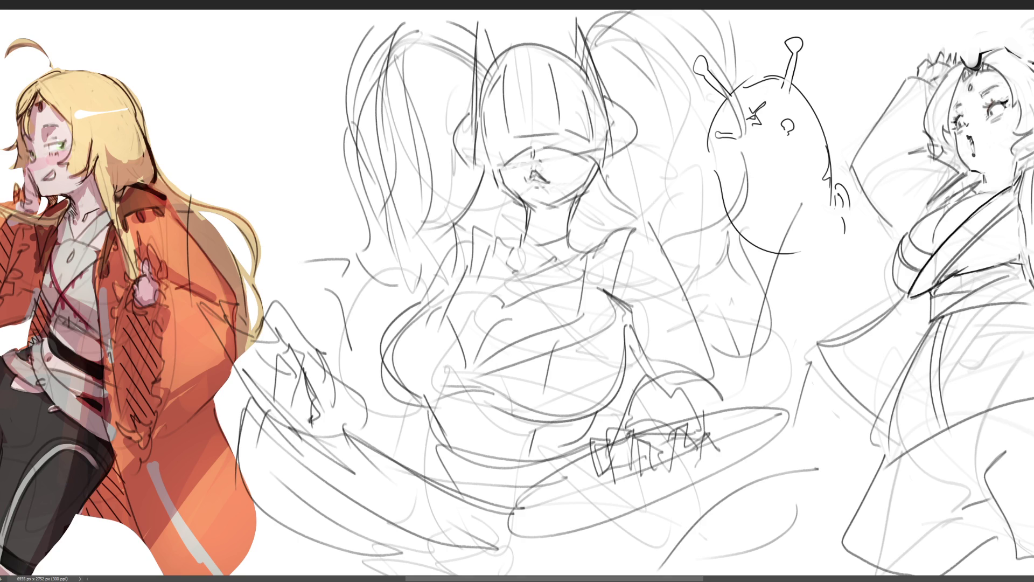
pyautogui.scroll(-1, 676, 303)
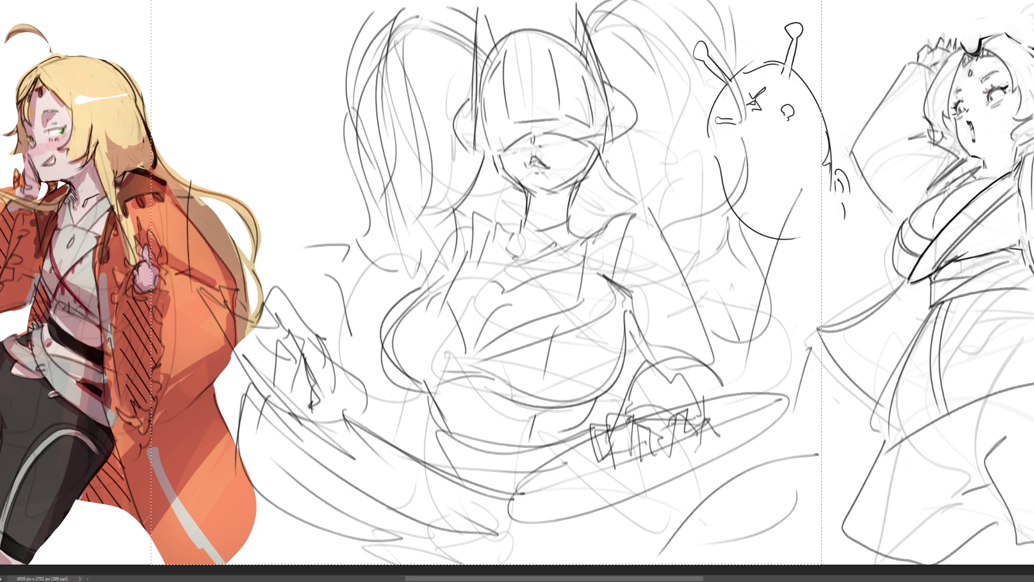
pyautogui.hotkey('ctrl', 'z')
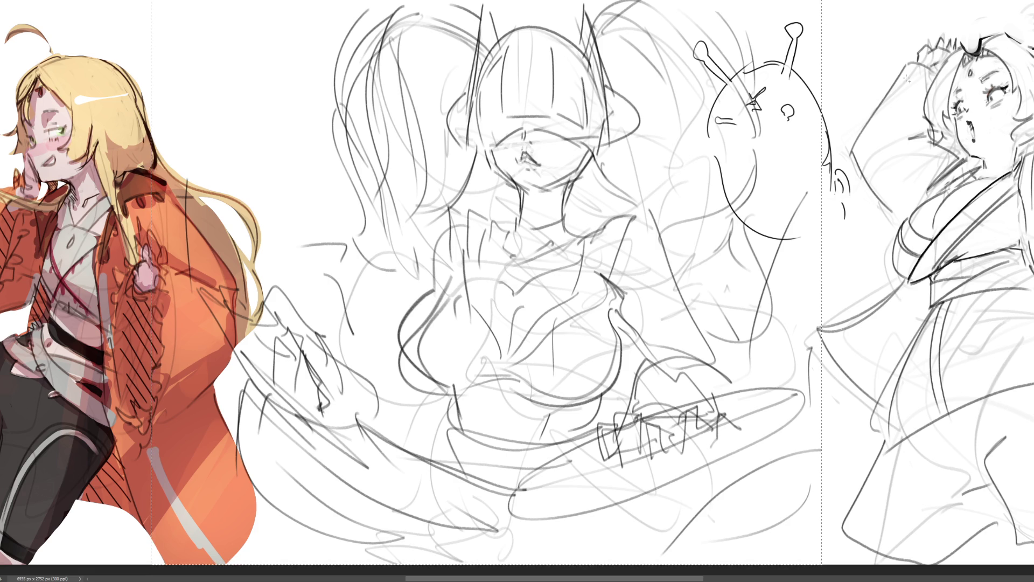
# Fade the middle sketch's rough lines with a soft eraser, deselect, and undo a stray face stroke
pyautogui.moveTo(619, 70)
pyautogui.mouseDown()
pyautogui.moveTo(276, 252)
pyautogui.moveTo(619, 377)
pyautogui.mouseUp()
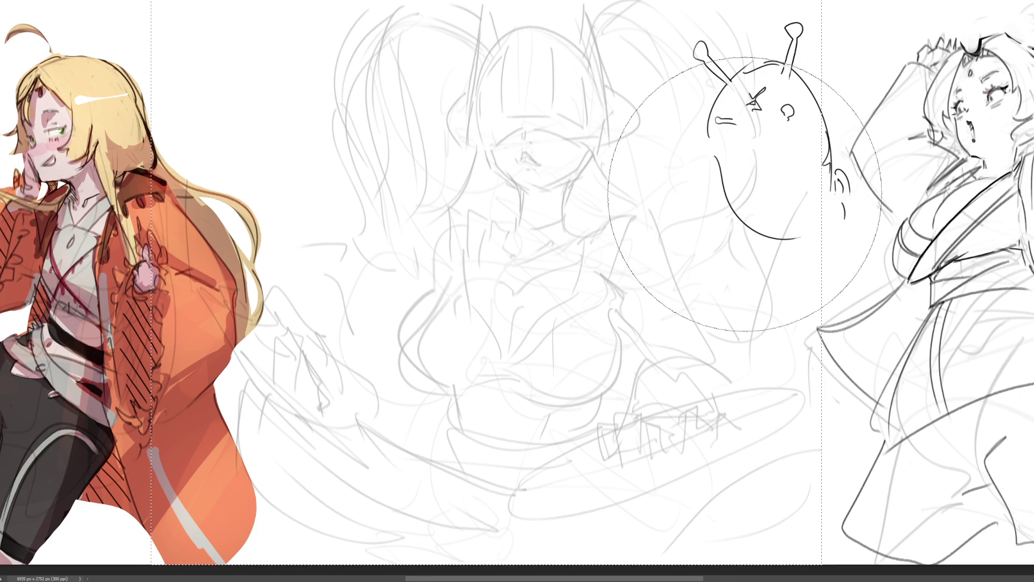
pyautogui.hotkey('ctrl', 'd')
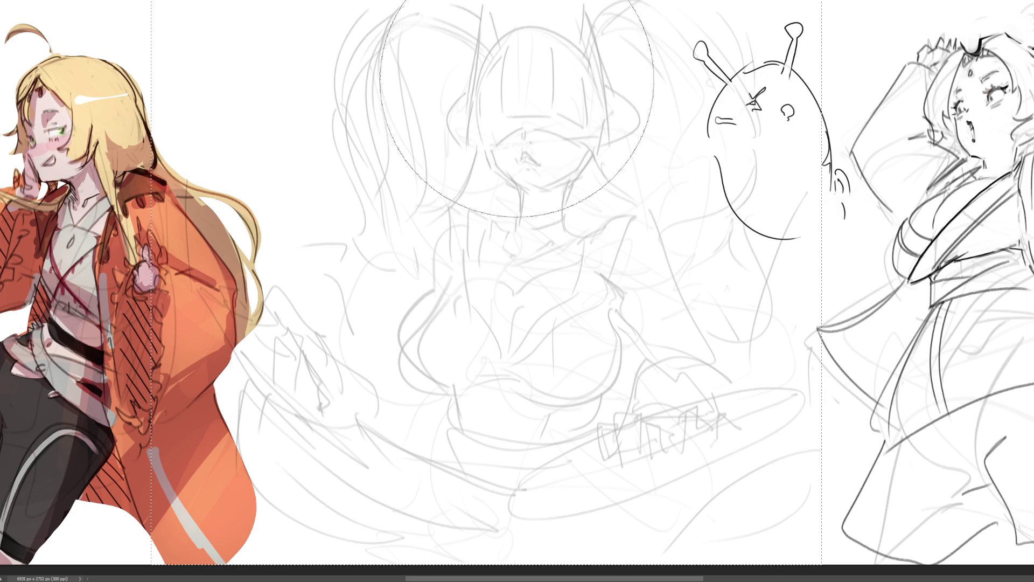
pyautogui.moveTo(489, 145)
pyautogui.mouseDown()
pyautogui.moveTo(537, 128)
pyautogui.moveTo(581, 149)
pyautogui.mouseUp()
pyautogui.hotkey('ctrl', 'z')
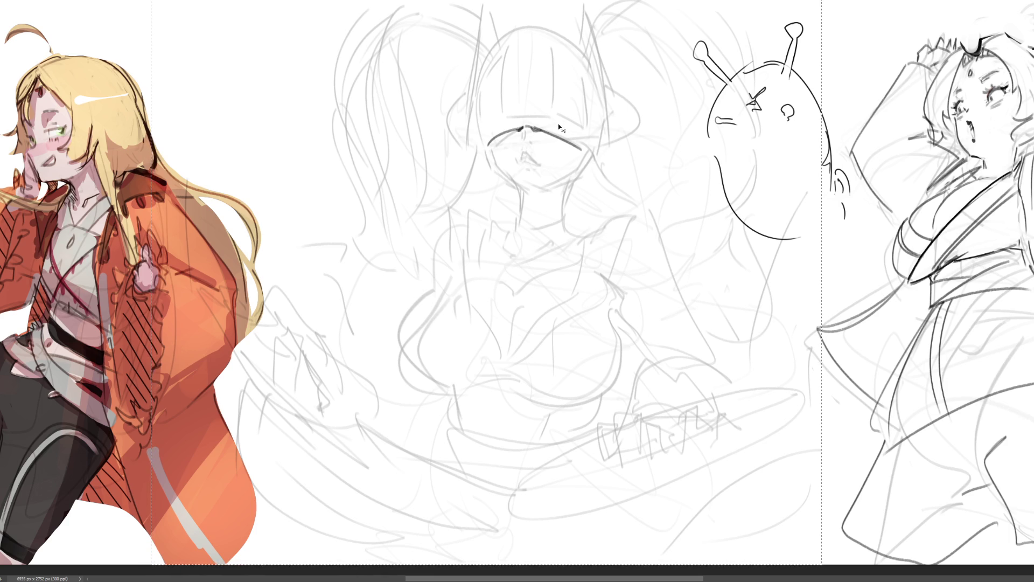
# Ink a thinner eye band line, both sides of the face and the jawline beside the chin
pyautogui.hotkey('ctrl', 'z')
pyautogui.moveTo(530, 130); pyautogui.dragTo(580, 141)
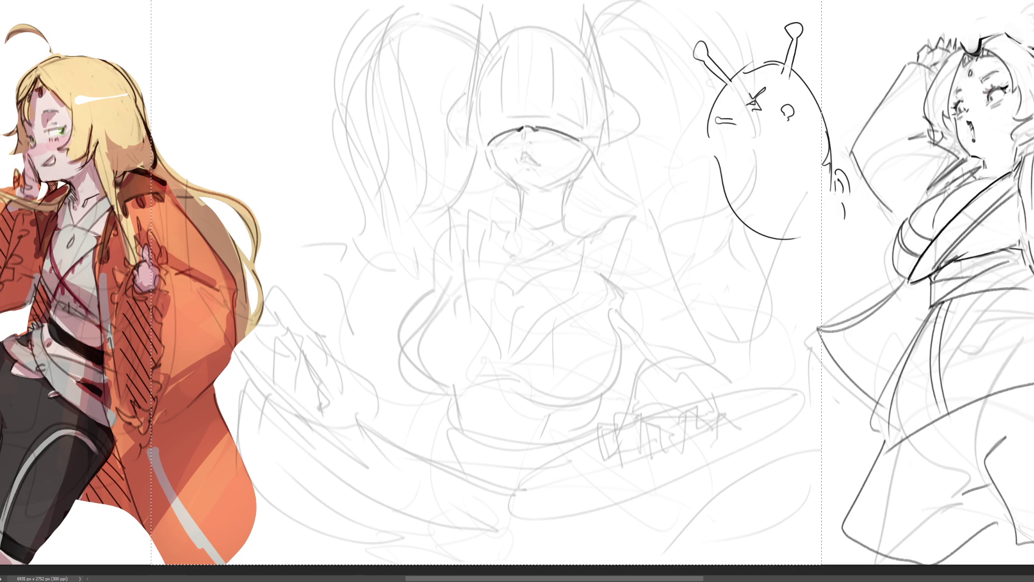
pyautogui.moveTo(578, 141); pyautogui.dragTo(589, 166)
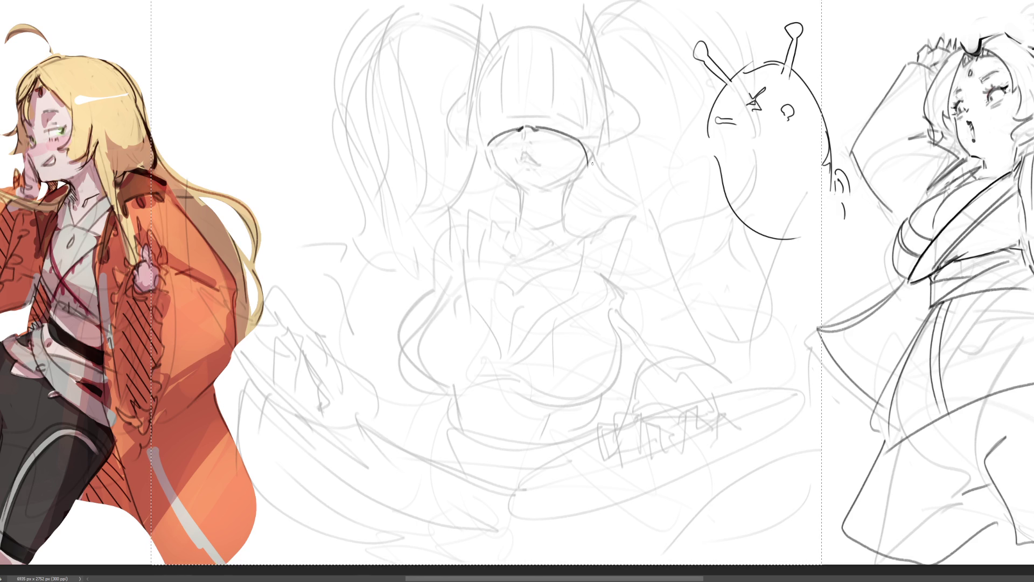
pyautogui.moveTo(491, 139)
pyautogui.mouseDown()
pyautogui.moveTo(489, 161)
pyautogui.moveTo(511, 182)
pyautogui.moveTo(514, 149)
pyautogui.moveTo(493, 155)
pyautogui.moveTo(527, 194)
pyautogui.mouseUp()
pyautogui.hotkey('ctrl', 'z')
pyautogui.hotkey('ctrl', 'z')
pyautogui.hotkey('ctrl', 'z')
pyautogui.moveTo(538, 191); pyautogui.dragTo(573, 172)
pyautogui.hotkey('ctrl', 'z')
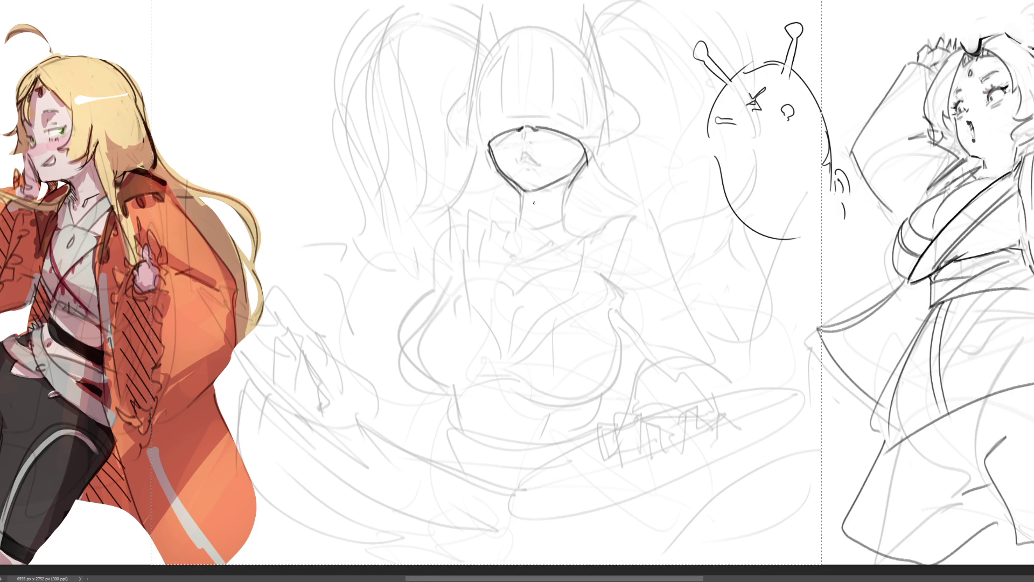
# Draw the left and right sides of the neck below the jaw
pyautogui.moveTo(515, 187); pyautogui.dragTo(520, 222)
pyautogui.hotkey('ctrl', 'z')
pyautogui.moveTo(506, 178); pyautogui.dragTo(514, 234)
pyautogui.hotkey('ctrl', 'z')
pyautogui.moveTo(509, 176); pyautogui.dragTo(516, 218)
pyautogui.hotkey('ctrl', 'z')
pyautogui.moveTo(510, 178); pyautogui.dragTo(515, 226)
pyautogui.moveTo(573, 177); pyautogui.dragTo(569, 235)
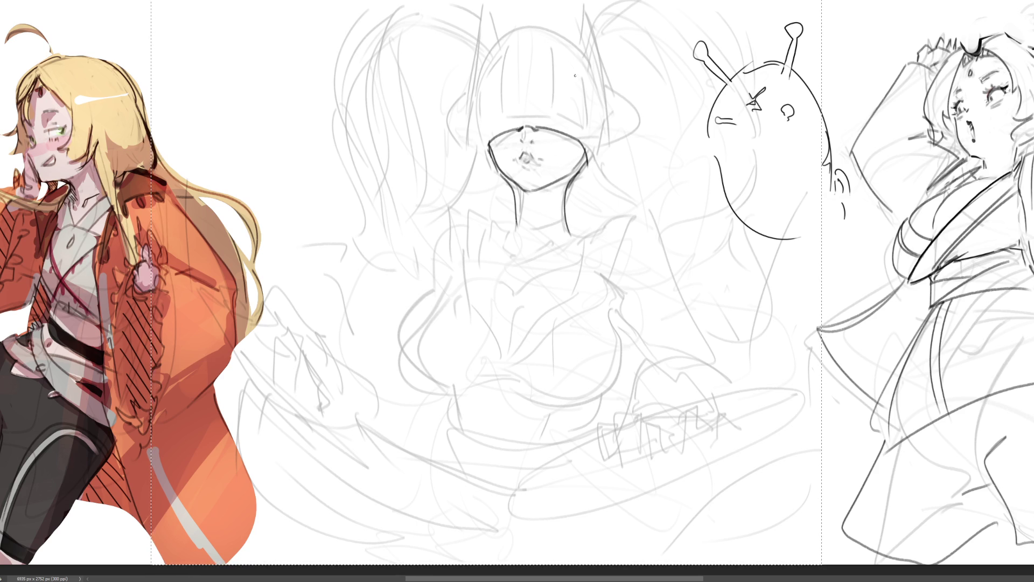
# Outline the middle figure's head: left side, top curve and right edge
pyautogui.moveTo(599, 126); pyautogui.dragTo(593, 150)
pyautogui.moveTo(475, 96); pyautogui.dragTo(487, 153)
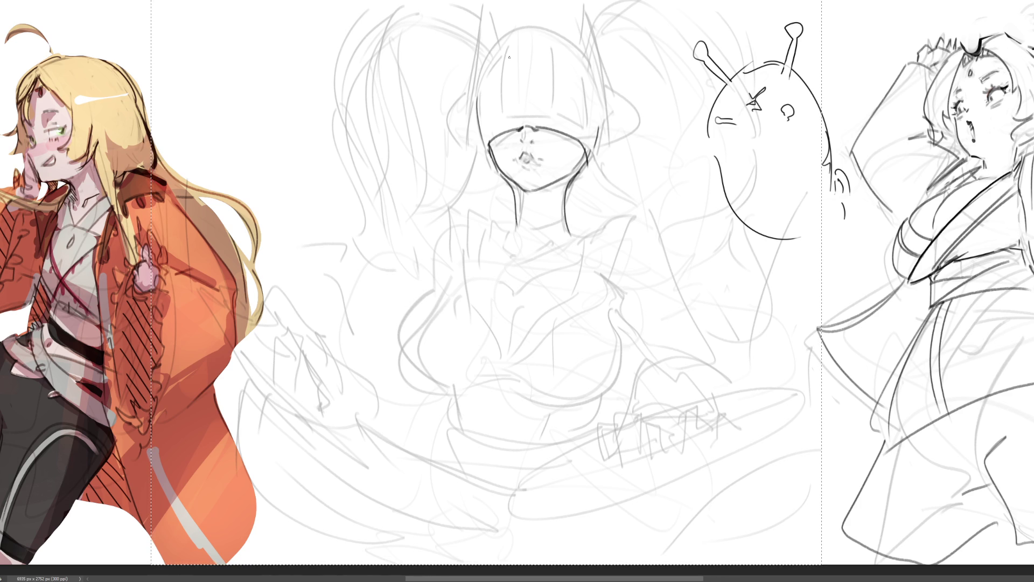
pyautogui.moveTo(477, 77)
pyautogui.mouseDown()
pyautogui.moveTo(534, 26)
pyautogui.moveTo(602, 75)
pyautogui.moveTo(603, 98)
pyautogui.mouseUp()
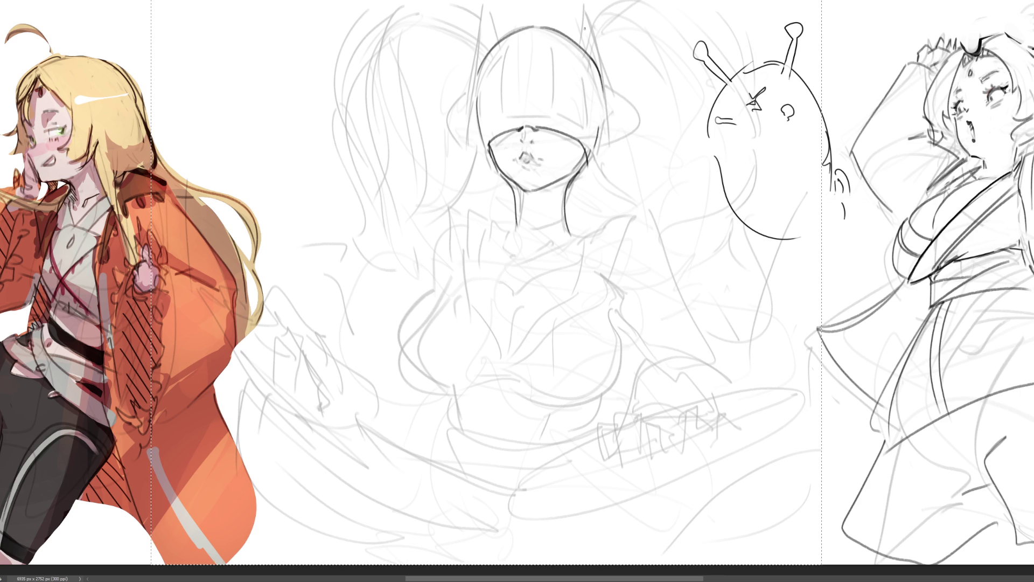
pyautogui.moveTo(586, 43); pyautogui.dragTo(605, 138)
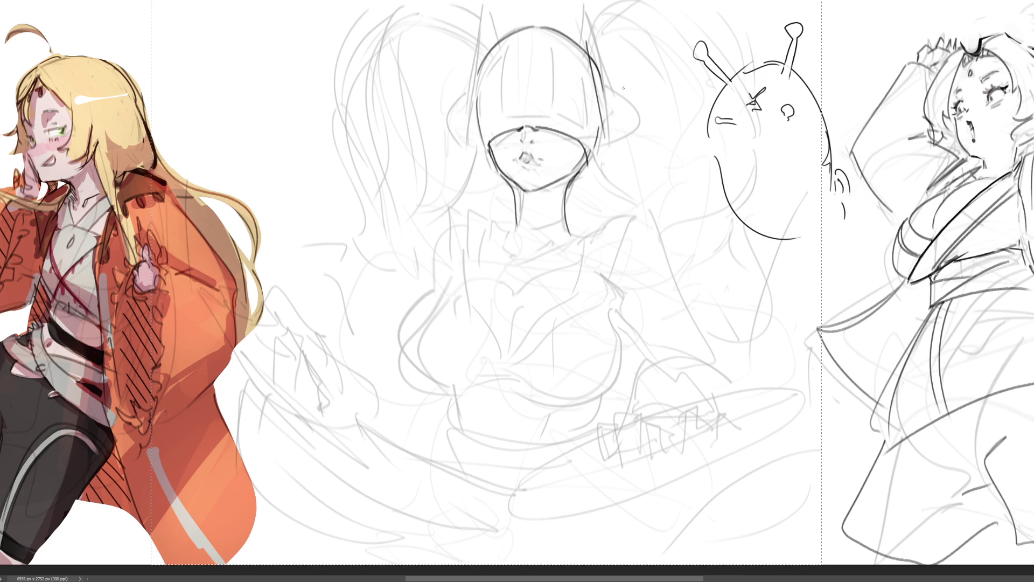
# Draw two tall pointed ears with their outer edges and strokes at their bases
pyautogui.moveTo(582, 42)
pyautogui.mouseDown()
pyautogui.moveTo(595, 3)
pyautogui.moveTo(622, 69)
pyautogui.moveTo(623, 175)
pyautogui.mouseUp()
pyautogui.hotkey('ctrl', 'z')
pyautogui.moveTo(625, 70)
pyautogui.mouseDown()
pyautogui.moveTo(617, 165)
pyautogui.moveTo(592, 173)
pyautogui.moveTo(618, 167)
pyautogui.mouseUp()
pyautogui.moveTo(625, 89); pyautogui.dragTo(624, 157)
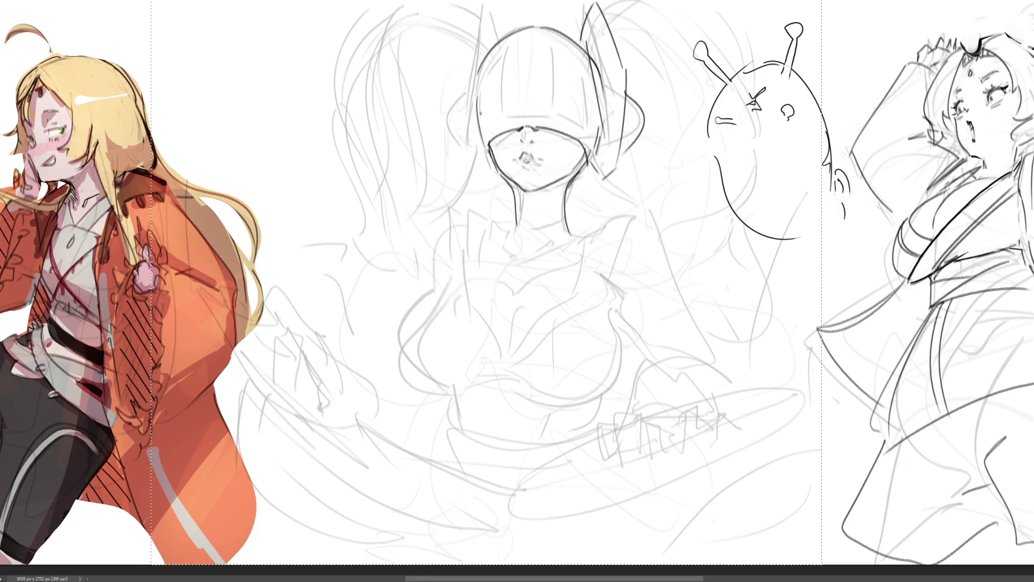
pyautogui.moveTo(483, 6); pyautogui.dragTo(462, 150)
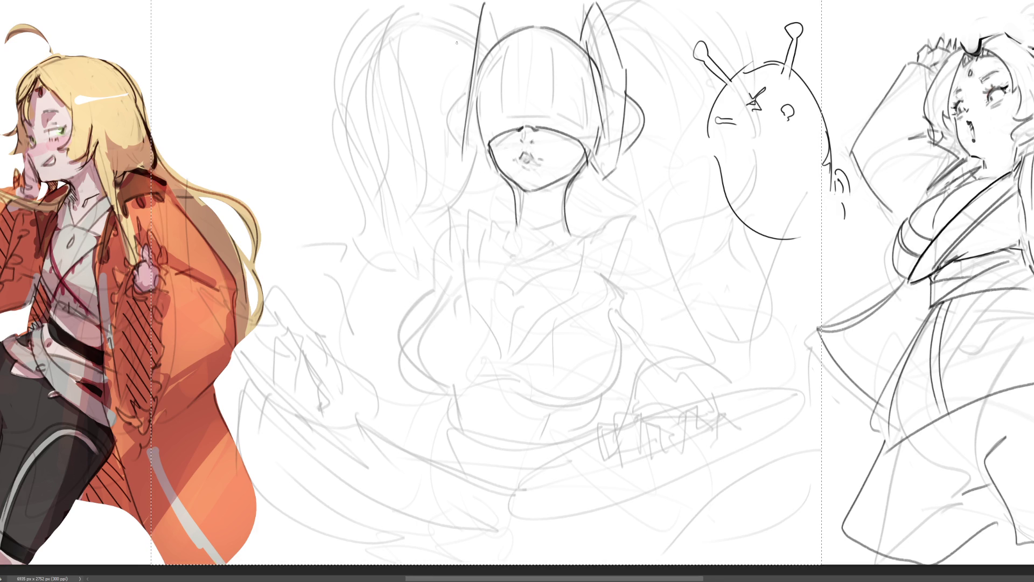
pyautogui.hotkey('ctrl', 'z')
pyautogui.moveTo(489, 2)
pyautogui.mouseDown()
pyautogui.moveTo(466, 113)
pyautogui.moveTo(473, 155)
pyautogui.moveTo(493, 181)
pyautogui.mouseUp()
pyautogui.hotkey('ctrl', 'z')
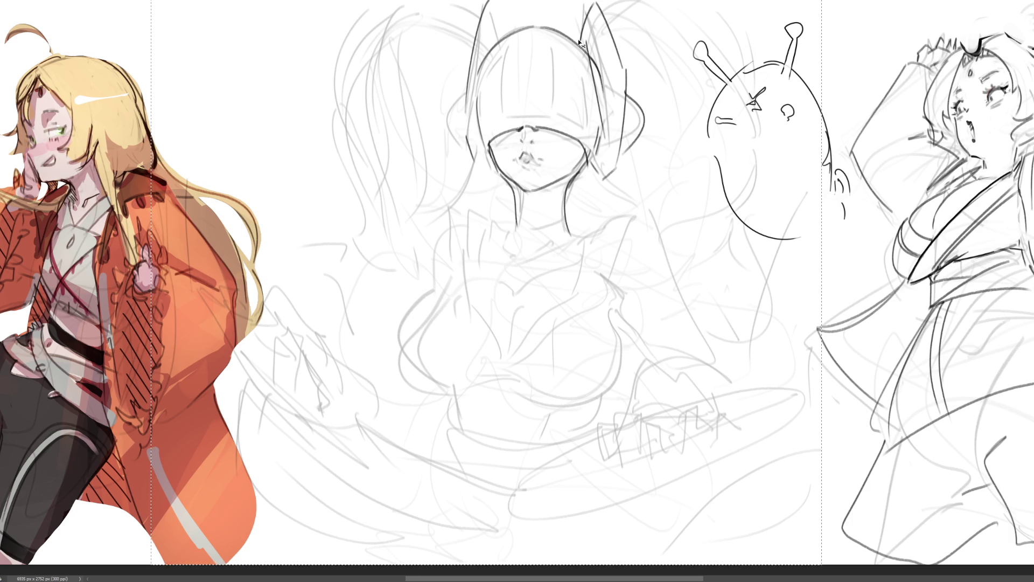
pyautogui.moveTo(616, 163); pyautogui.dragTo(601, 173)
pyautogui.moveTo(465, 155); pyautogui.dragTo(488, 164)
# Refine the left ear's top, inner and outer edges and the right ear's outline
pyautogui.moveTo(504, 1)
pyautogui.mouseDown()
pyautogui.moveTo(511, 29)
pyautogui.moveTo(493, 27)
pyautogui.moveTo(461, 94)
pyautogui.moveTo(461, 143)
pyautogui.mouseUp()
pyautogui.moveTo(466, 77); pyautogui.dragTo(459, 156)
pyautogui.hotkey('ctrl', 'z')
pyautogui.hotkey('ctrl', 'z')
pyautogui.hotkey('ctrl', 'z')
pyautogui.moveTo(467, 82); pyautogui.dragTo(459, 143)
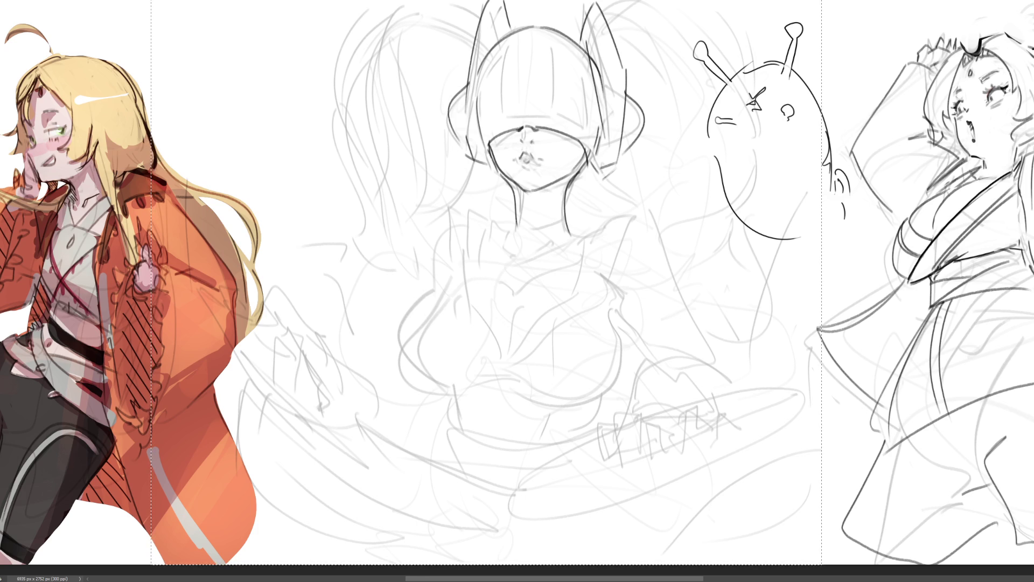
pyautogui.moveTo(493, 1); pyautogui.dragTo(472, 48)
pyautogui.moveTo(507, 5); pyautogui.dragTo(498, 32)
pyautogui.moveTo(587, 3)
pyautogui.mouseDown()
pyautogui.moveTo(576, 34)
pyautogui.moveTo(609, 21)
pyautogui.mouseUp()
pyautogui.hotkey('ctrl', 'z')
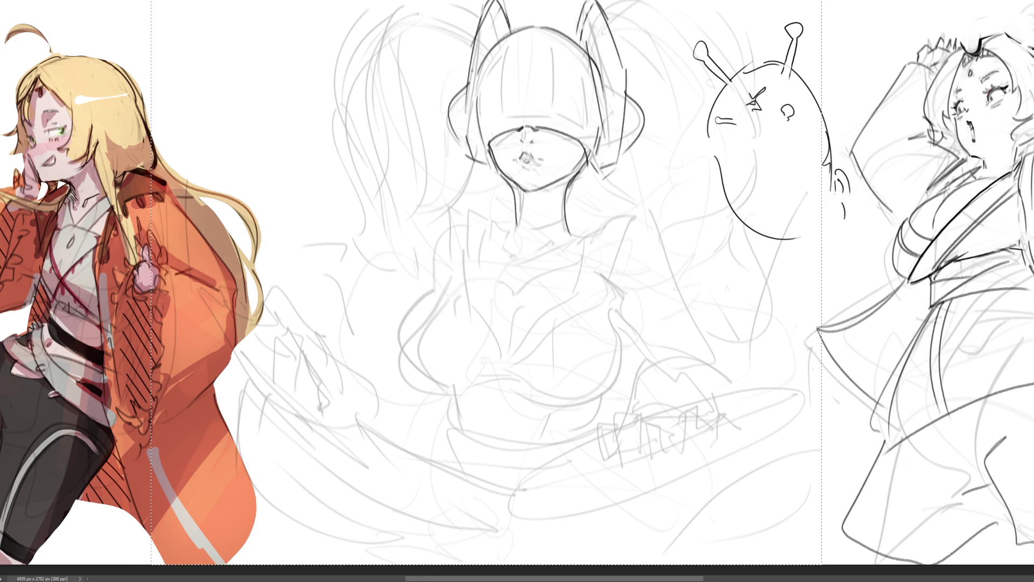
pyautogui.moveTo(463, 73); pyautogui.dragTo(462, 125)
pyautogui.hotkey('ctrl', 'z')
pyautogui.moveTo(478, 25); pyautogui.dragTo(461, 73)
# Draw the face band's top edge, two bang strands and the collar right of the neck
pyautogui.moveTo(512, 125); pyautogui.dragTo(556, 120)
pyautogui.hotkey('ctrl', 'z')
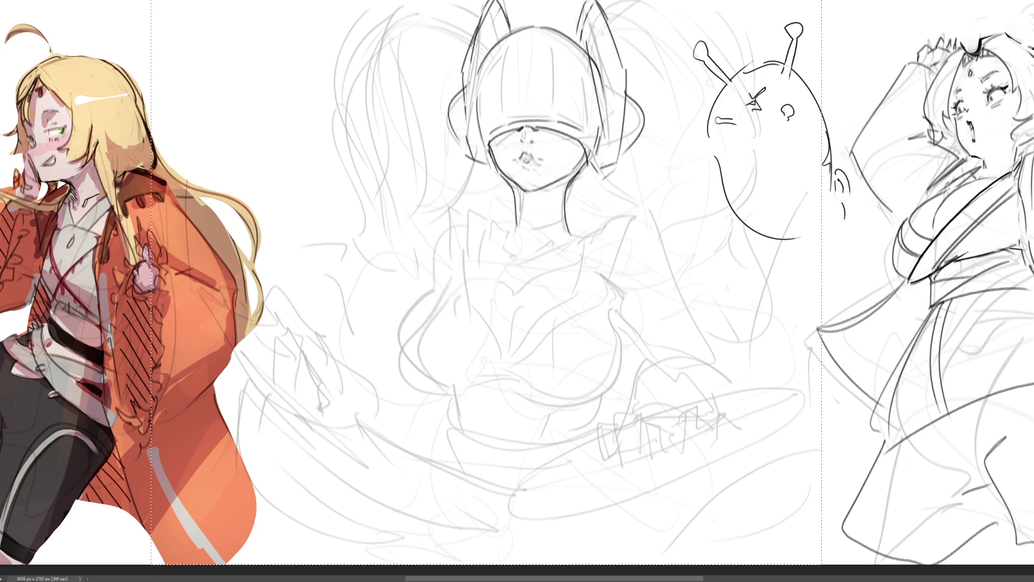
pyautogui.moveTo(507, 44); pyautogui.dragTo(503, 114)
pyautogui.moveTo(554, 43); pyautogui.dragTo(557, 116)
pyautogui.hotkey('ctrl', 'z')
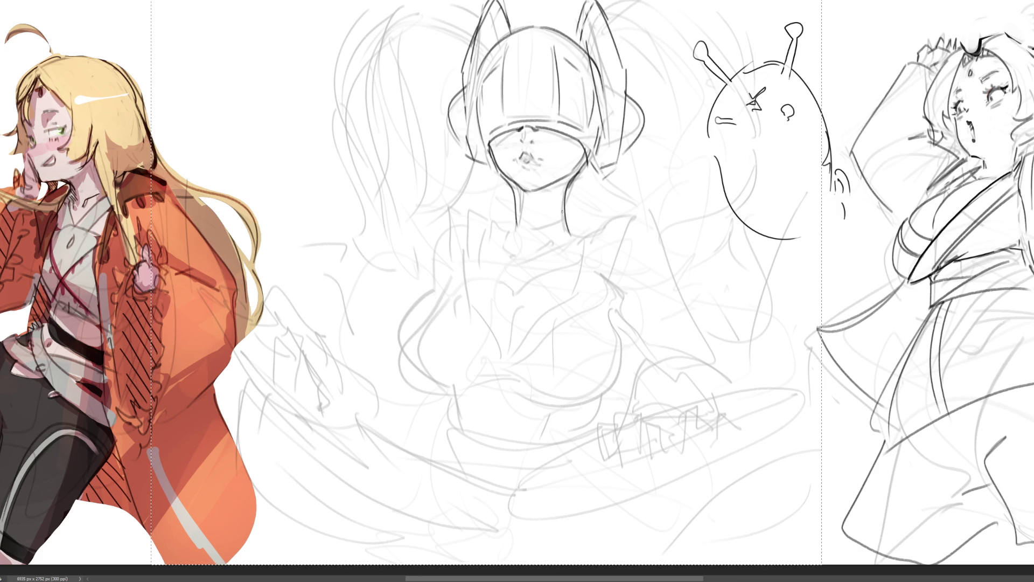
pyautogui.moveTo(566, 226); pyautogui.dragTo(588, 227)
# Draw collar lines around the middle figure's neck
pyautogui.moveTo(515, 223); pyautogui.dragTo(484, 248)
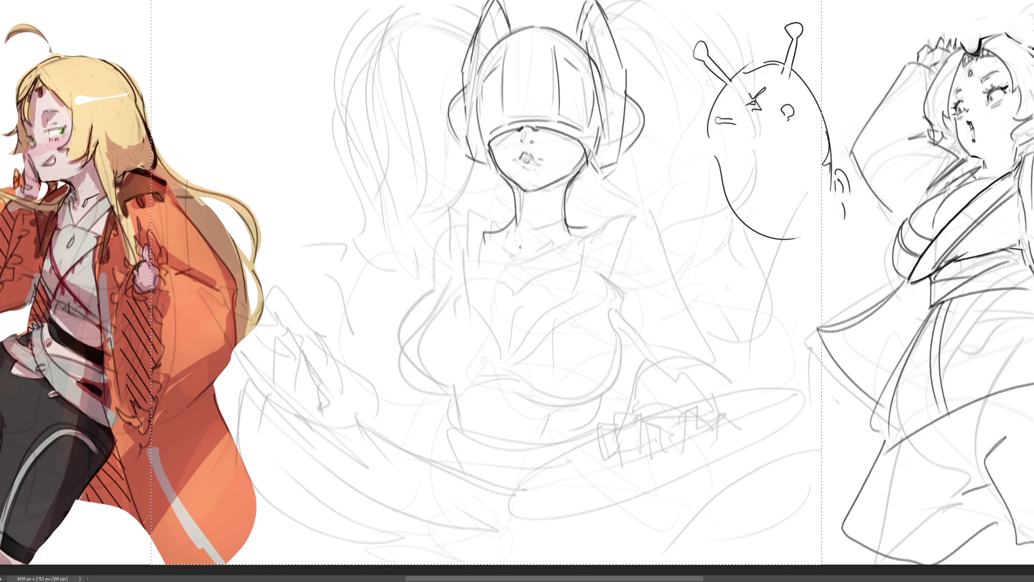
pyautogui.moveTo(518, 234); pyautogui.dragTo(516, 256)
pyautogui.moveTo(563, 185); pyautogui.dragTo(531, 259)
pyautogui.moveTo(533, 257); pyautogui.dragTo(496, 261)
pyautogui.moveTo(509, 259)
pyautogui.mouseDown()
pyautogui.moveTo(524, 268)
pyautogui.moveTo(580, 240)
pyautogui.mouseUp()
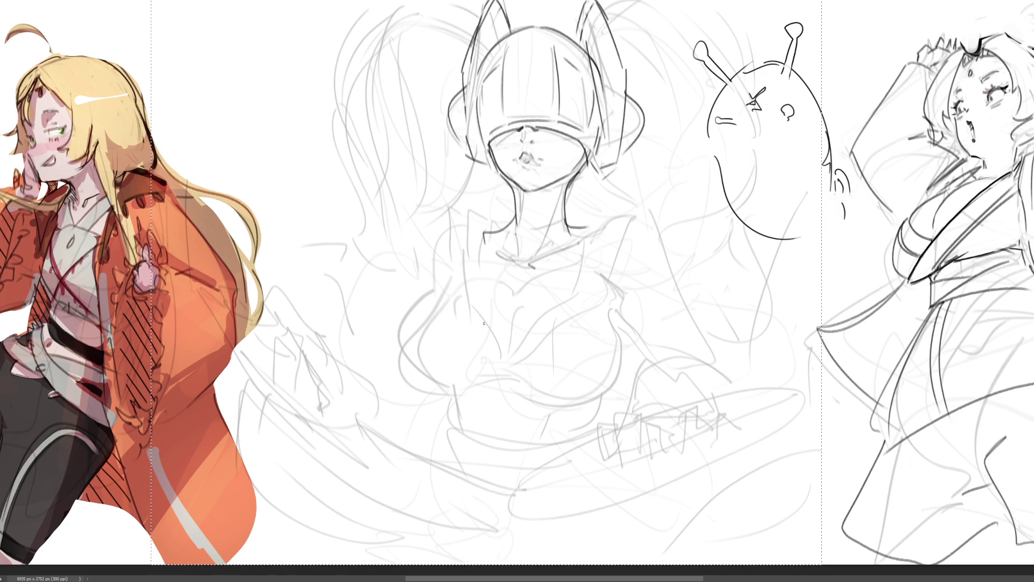
pyautogui.moveTo(481, 230)
pyautogui.mouseDown()
pyautogui.moveTo(511, 301)
pyautogui.moveTo(609, 254)
pyautogui.moveTo(591, 267)
pyautogui.mouseUp()
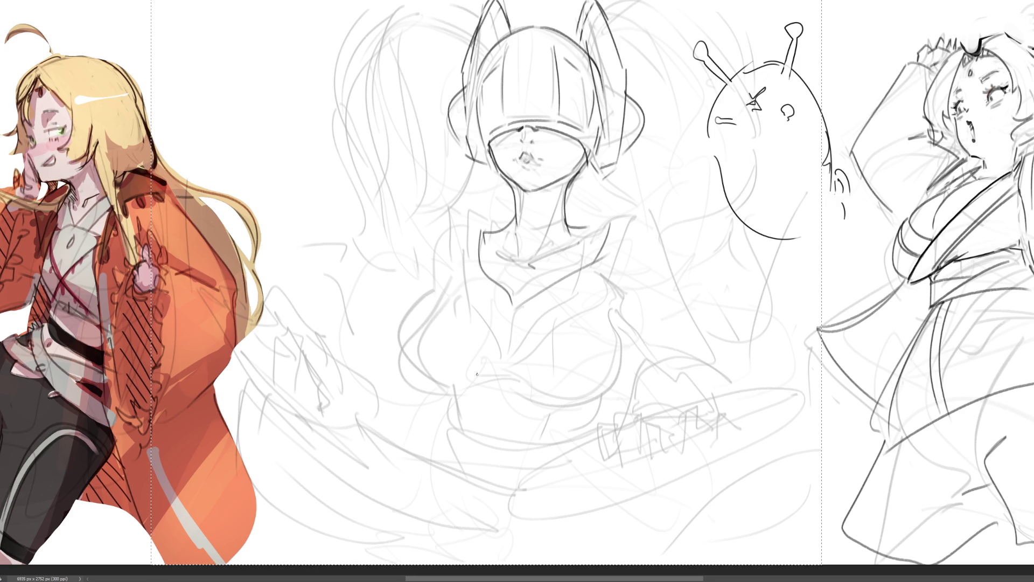
pyautogui.hotkey('ctrl', 'z')
# Draw the right and left shoulders with vertical side lines
pyautogui.moveTo(605, 221)
pyautogui.mouseDown()
pyautogui.moveTo(595, 272)
pyautogui.moveTo(647, 204)
pyautogui.moveTo(600, 216)
pyautogui.moveTo(645, 210)
pyautogui.moveTo(608, 290)
pyautogui.mouseUp()
pyautogui.hotkey('ctrl', 'z')
pyautogui.moveTo(467, 221)
pyautogui.mouseDown()
pyautogui.moveTo(466, 280)
pyautogui.moveTo(452, 222)
pyautogui.mouseUp()
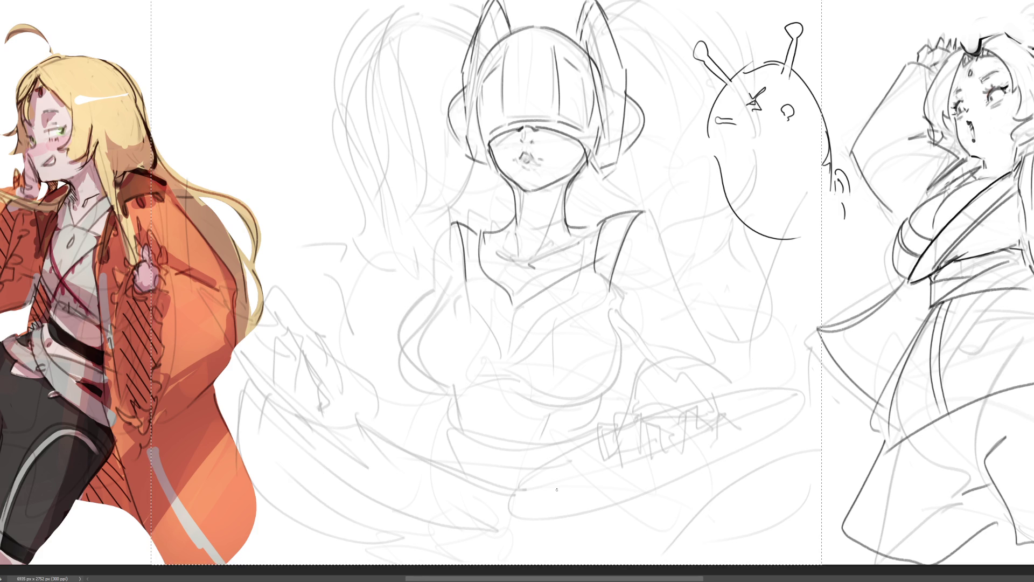
pyautogui.hotkey('ctrl', 'z')
pyautogui.hotkey('ctrl', 'z')
pyautogui.moveTo(480, 230)
pyautogui.mouseDown()
pyautogui.moveTo(453, 218)
pyautogui.moveTo(455, 290)
pyautogui.mouseUp()
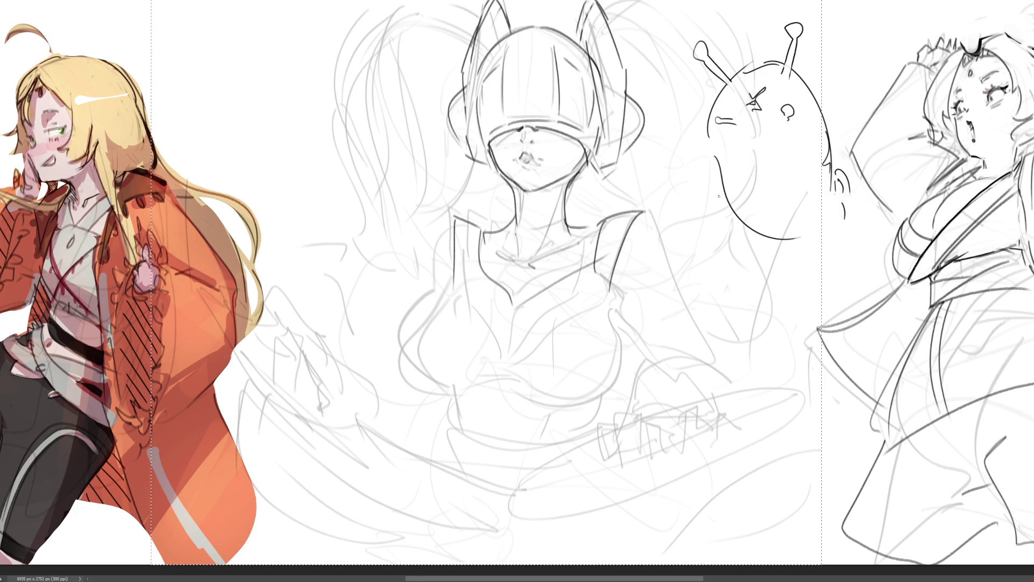
pyautogui.hotkey('ctrl', 'z')
pyautogui.hotkey('ctrl', 'z')
pyautogui.hotkey('ctrl', 'z')
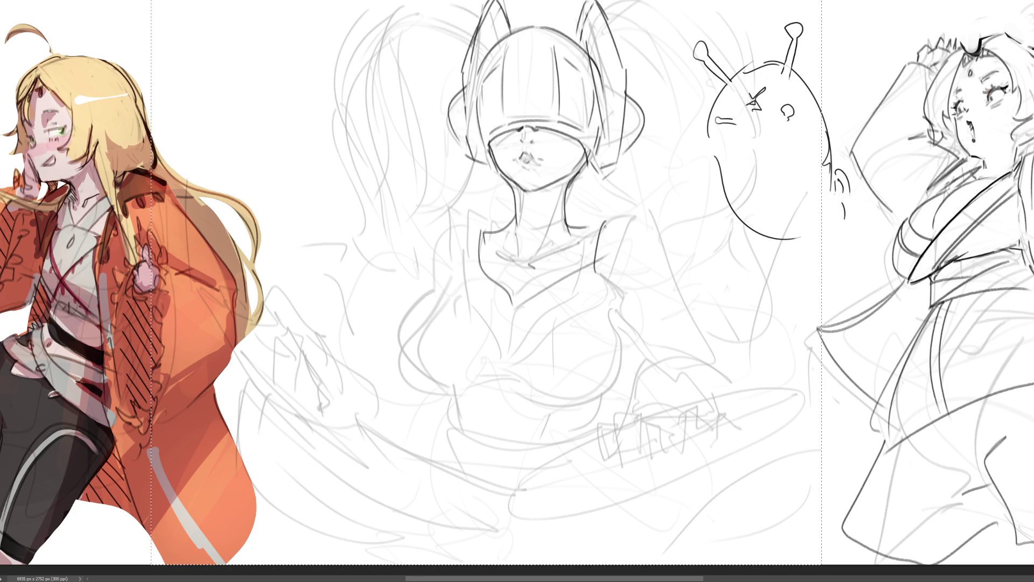
pyautogui.hotkey('ctrl', 'z')
pyautogui.moveTo(595, 229)
pyautogui.mouseDown()
pyautogui.moveTo(634, 217)
pyautogui.moveTo(614, 287)
pyautogui.moveTo(589, 276)
pyautogui.mouseUp()
pyautogui.moveTo(445, 221)
pyautogui.mouseDown()
pyautogui.moveTo(479, 232)
pyautogui.moveTo(441, 276)
pyautogui.mouseUp()
pyautogui.moveTo(441, 227); pyautogui.dragTo(445, 303)
pyautogui.hotkey('ctrl', 'z')
pyautogui.moveTo(447, 222); pyautogui.dragTo(448, 296)
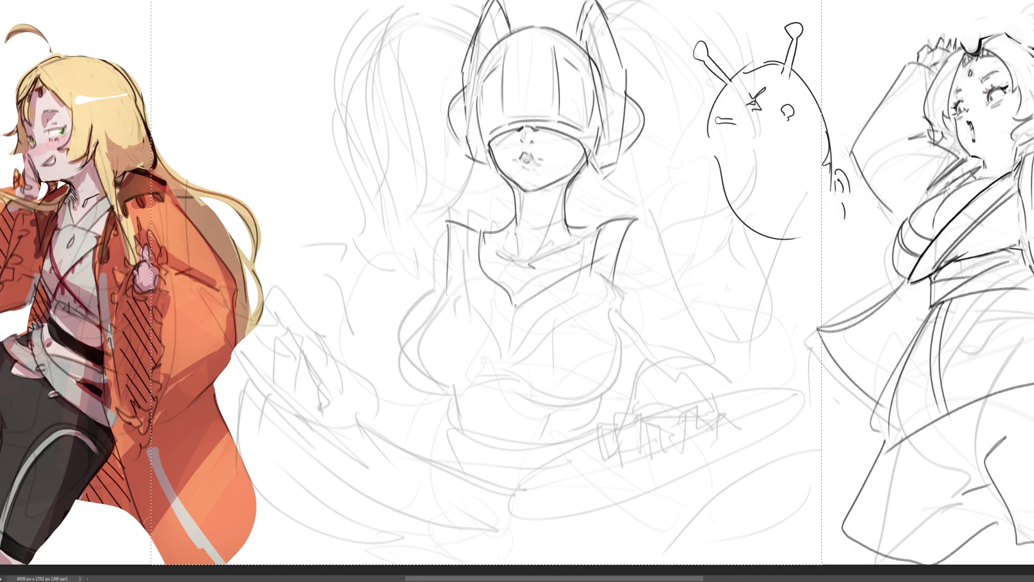
# Darken the V-neckline, bust centre line, right bust curve and torso lines
pyautogui.moveTo(514, 305); pyautogui.dragTo(580, 267)
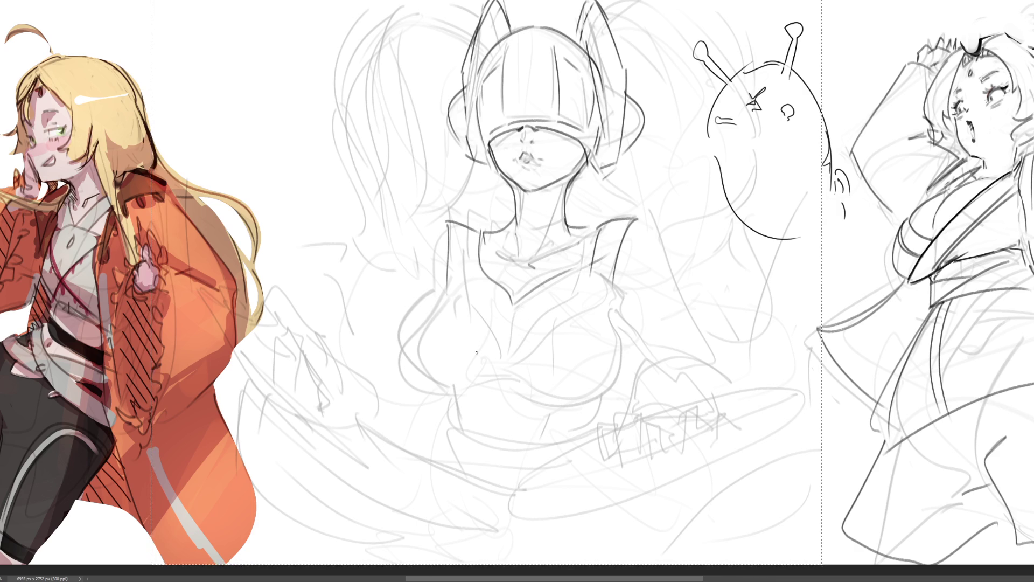
pyautogui.moveTo(506, 327); pyautogui.dragTo(507, 374)
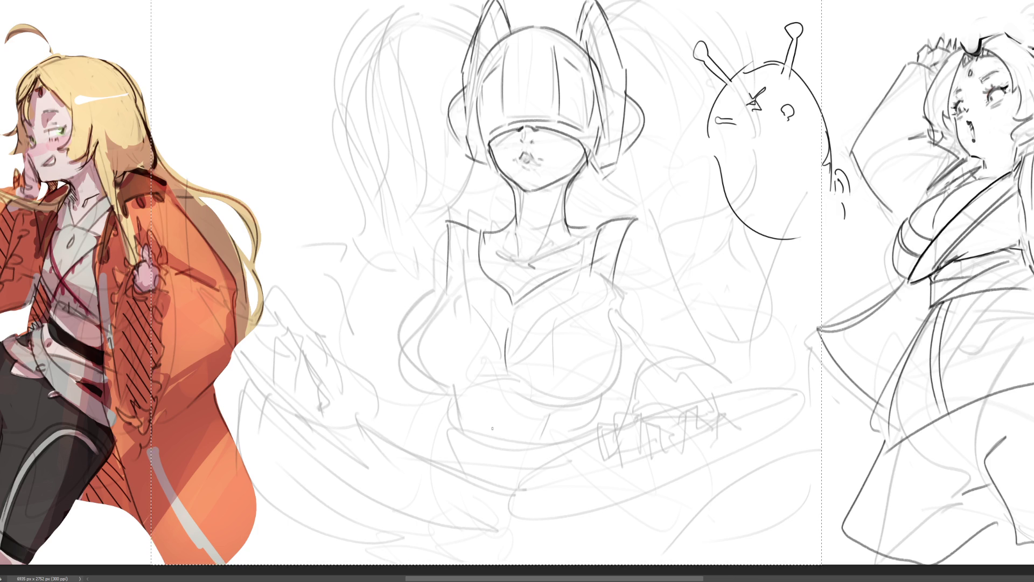
pyautogui.moveTo(519, 409); pyautogui.dragTo(616, 304)
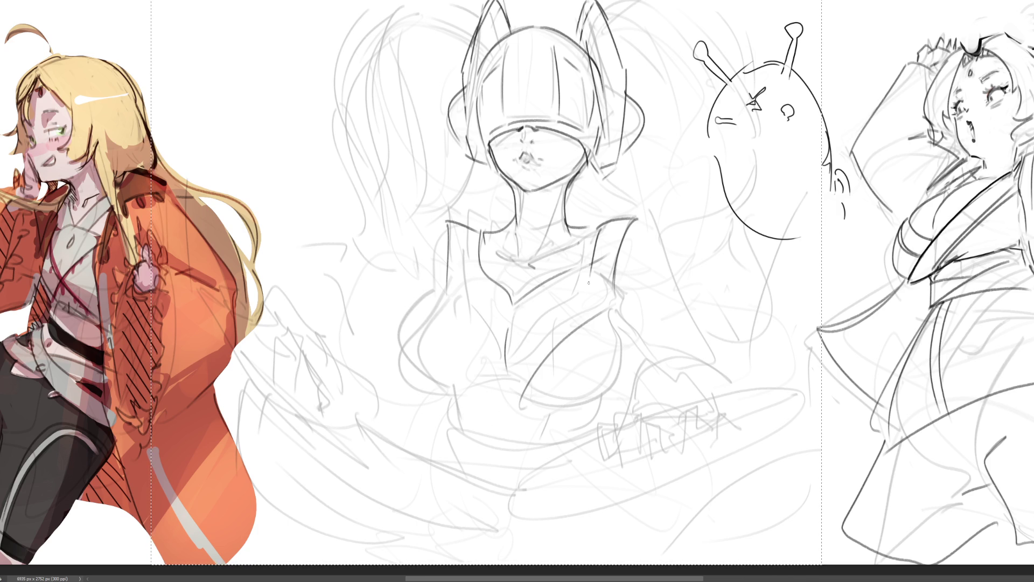
pyautogui.moveTo(581, 287); pyautogui.dragTo(513, 393)
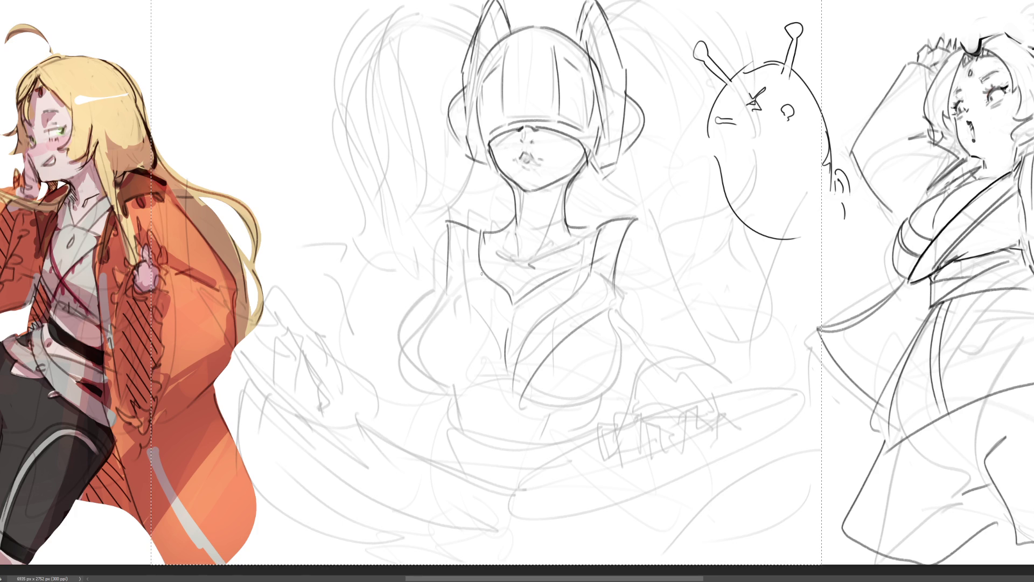
pyautogui.moveTo(472, 230)
pyautogui.mouseDown()
pyautogui.moveTo(469, 281)
pyautogui.moveTo(500, 360)
pyautogui.mouseUp()
pyautogui.moveTo(454, 278)
pyautogui.mouseDown()
pyautogui.moveTo(443, 304)
pyautogui.moveTo(493, 402)
pyautogui.mouseUp()
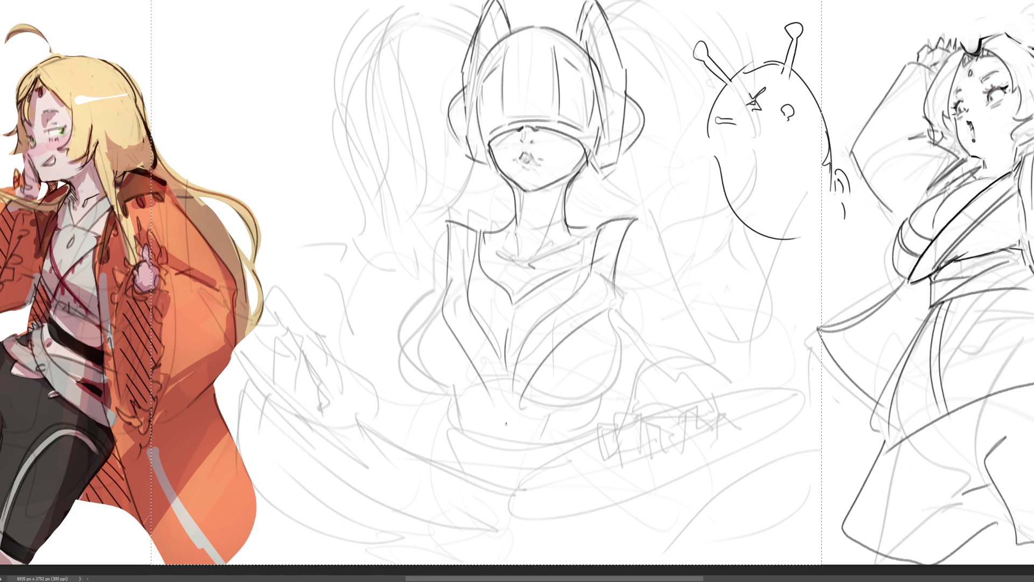
pyautogui.moveTo(502, 359); pyautogui.dragTo(489, 392)
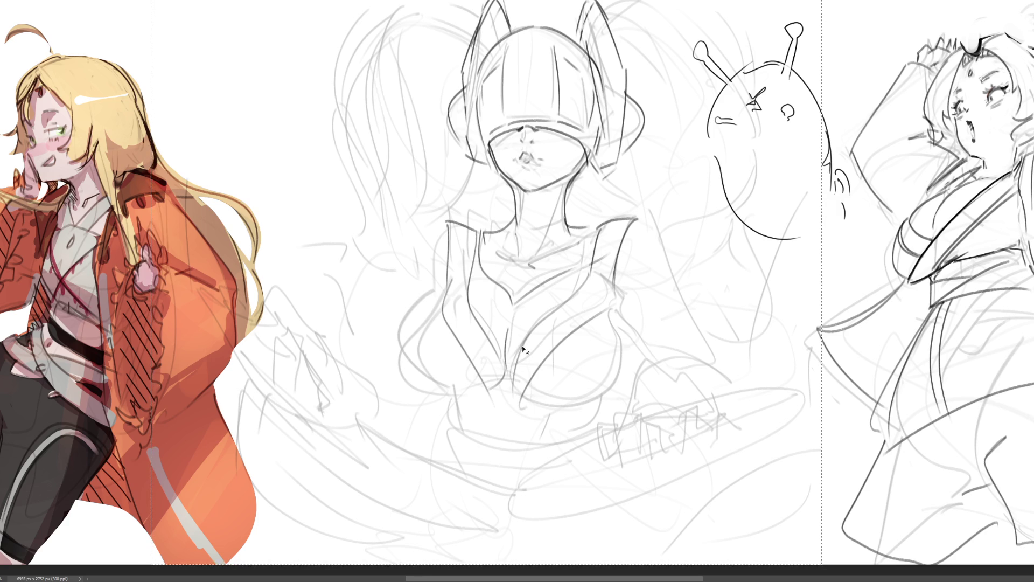
pyautogui.moveTo(529, 337)
pyautogui.mouseDown()
pyautogui.moveTo(510, 371)
pyautogui.moveTo(515, 400)
pyautogui.mouseUp()
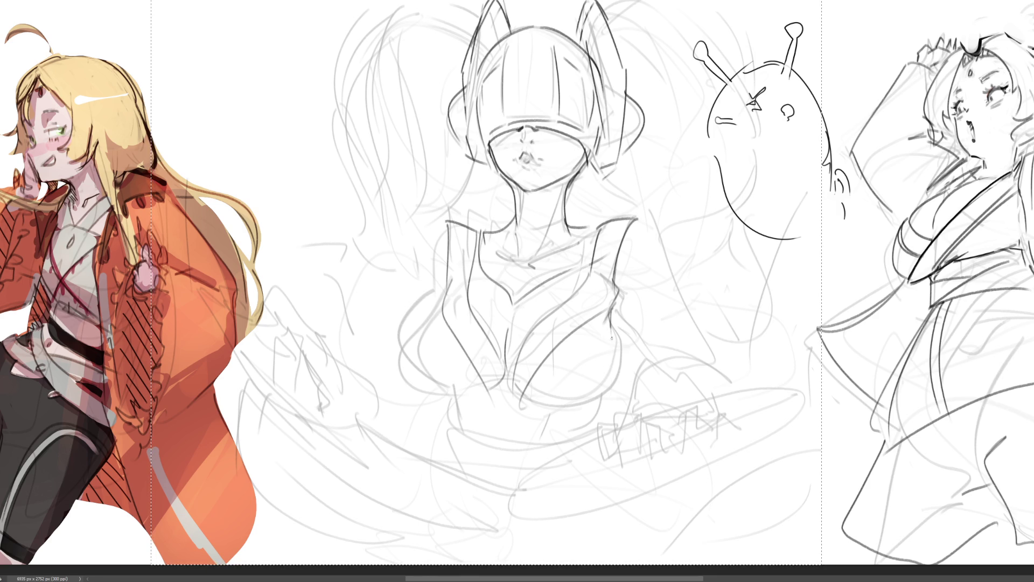
pyautogui.moveTo(519, 404); pyautogui.dragTo(582, 408)
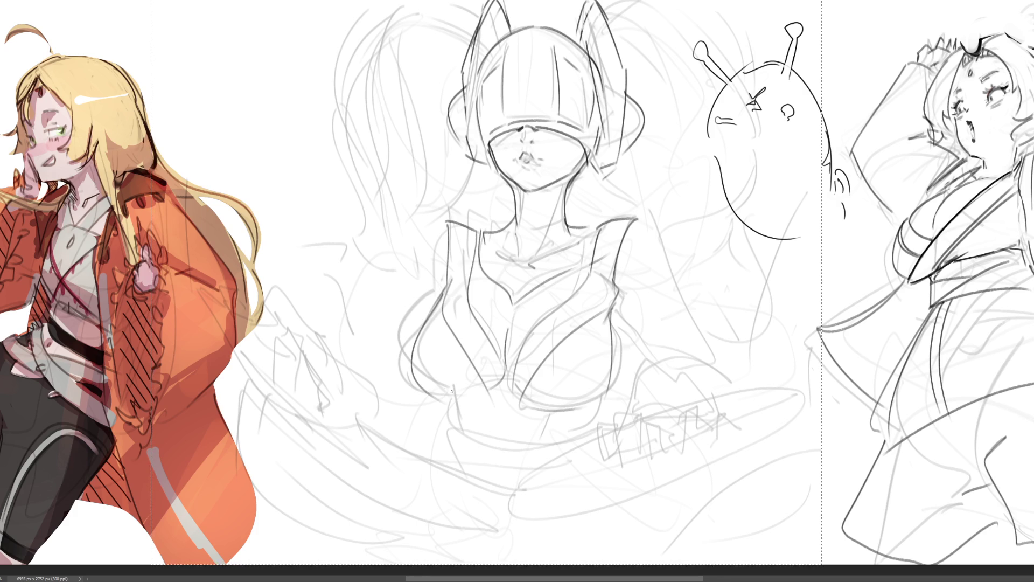
# Trace the left bust curve, lines beneath the bust and firm up both bust outlines
pyautogui.moveTo(437, 294); pyautogui.dragTo(463, 396)
pyautogui.hotkey('ctrl', 'z')
pyautogui.moveTo(443, 285); pyautogui.dragTo(507, 400)
pyautogui.moveTo(442, 402)
pyautogui.mouseDown()
pyautogui.moveTo(476, 398)
pyautogui.moveTo(494, 462)
pyautogui.mouseUp()
pyautogui.moveTo(548, 414); pyautogui.dragTo(527, 456)
pyautogui.moveTo(590, 323); pyautogui.dragTo(558, 410)
pyautogui.moveTo(437, 319); pyautogui.dragTo(446, 392)
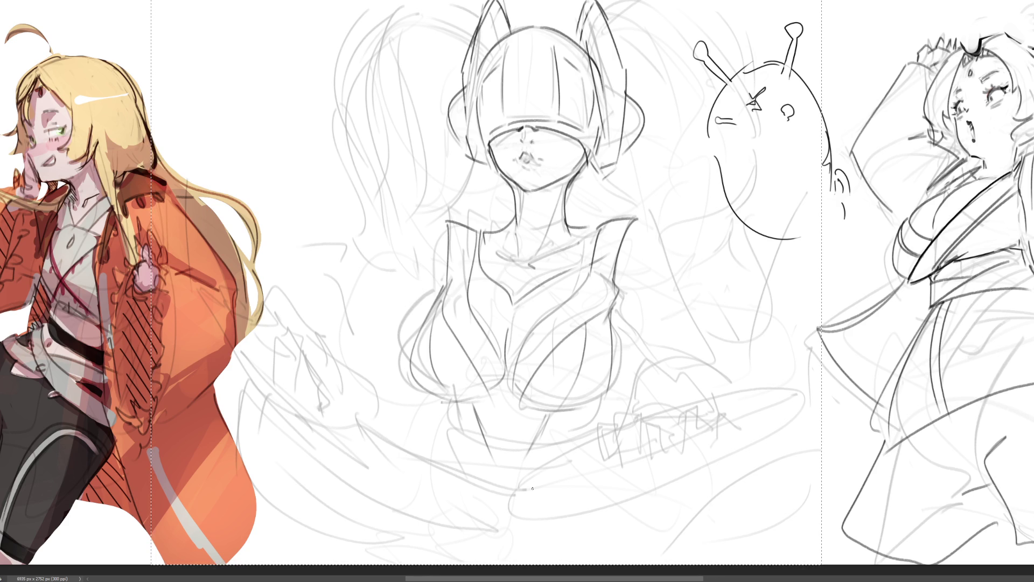
# Draw the figure's right arm and a hand resting near the hip
pyautogui.moveTo(639, 221); pyautogui.dragTo(695, 318)
pyautogui.moveTo(624, 294)
pyautogui.mouseDown()
pyautogui.moveTo(693, 331)
pyautogui.moveTo(634, 321)
pyautogui.moveTo(671, 353)
pyautogui.mouseUp()
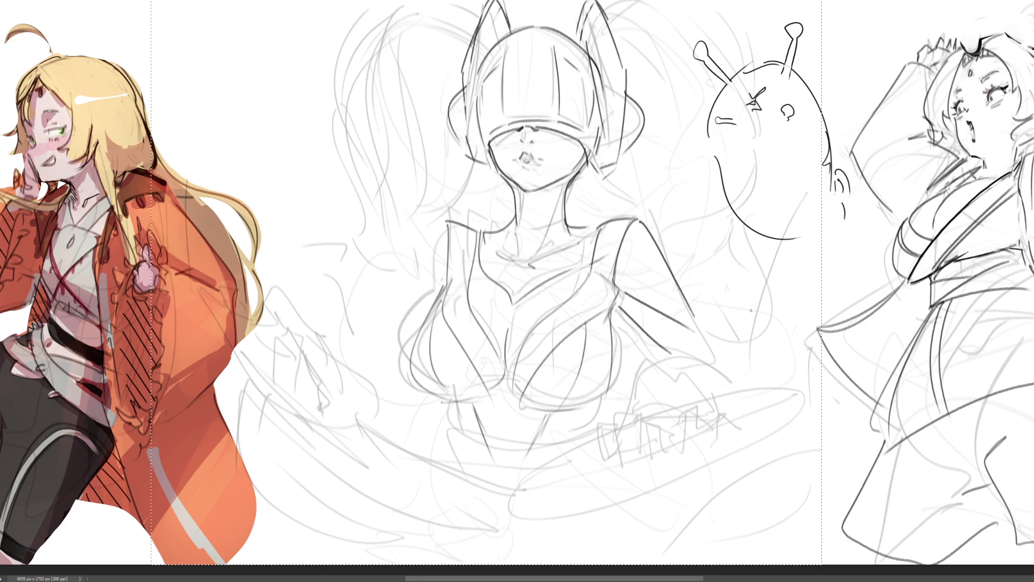
pyautogui.moveTo(635, 402)
pyautogui.mouseDown()
pyautogui.moveTo(674, 367)
pyautogui.moveTo(683, 395)
pyautogui.moveTo(636, 400)
pyautogui.moveTo(624, 414)
pyautogui.moveTo(667, 397)
pyautogui.moveTo(652, 403)
pyautogui.moveTo(651, 457)
pyautogui.moveTo(663, 462)
pyautogui.moveTo(655, 405)
pyautogui.moveTo(677, 414)
pyautogui.moveTo(681, 397)
pyautogui.mouseUp()
# Add knuckles and fingers, a redrawn hooked line beside the hand, and a cuff above the forearm
pyautogui.moveTo(676, 400)
pyautogui.mouseDown()
pyautogui.moveTo(698, 446)
pyautogui.moveTo(690, 450)
pyautogui.mouseUp()
pyautogui.moveTo(689, 451); pyautogui.dragTo(701, 443)
pyautogui.moveTo(689, 405); pyautogui.dragTo(720, 415)
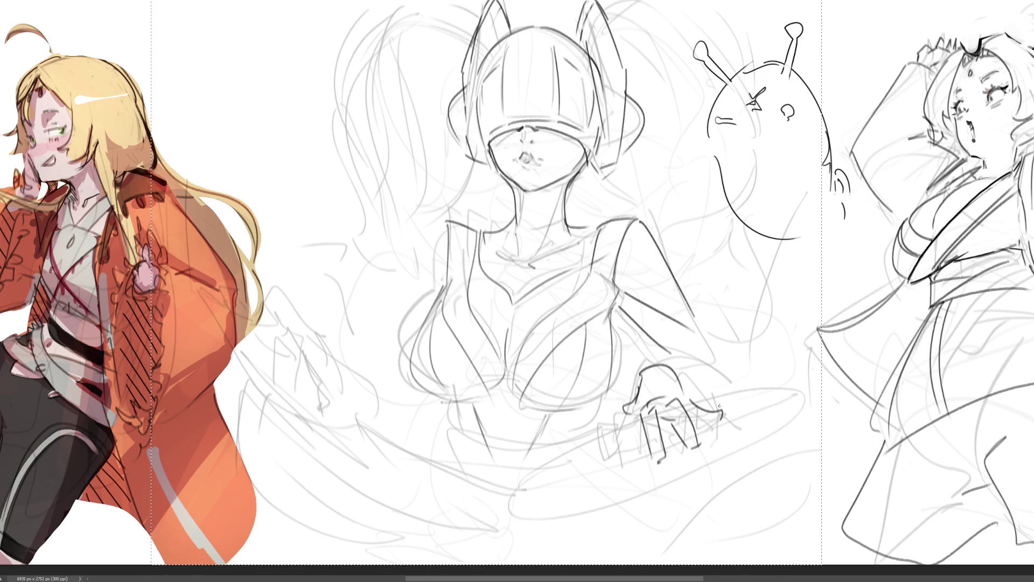
pyautogui.moveTo(626, 411)
pyautogui.mouseDown()
pyautogui.moveTo(613, 407)
pyautogui.moveTo(624, 467)
pyautogui.mouseUp()
pyautogui.moveTo(631, 417); pyautogui.dragTo(637, 455)
pyautogui.moveTo(656, 408)
pyautogui.mouseDown()
pyautogui.moveTo(664, 416)
pyautogui.moveTo(621, 439)
pyautogui.moveTo(623, 459)
pyautogui.mouseUp()
pyautogui.hotkey('ctrl', 'z')
pyautogui.hotkey('ctrl', 'z')
pyautogui.hotkey('ctrl', 'z')
pyautogui.moveTo(631, 416); pyautogui.dragTo(635, 455)
pyautogui.moveTo(624, 404); pyautogui.dragTo(634, 419)
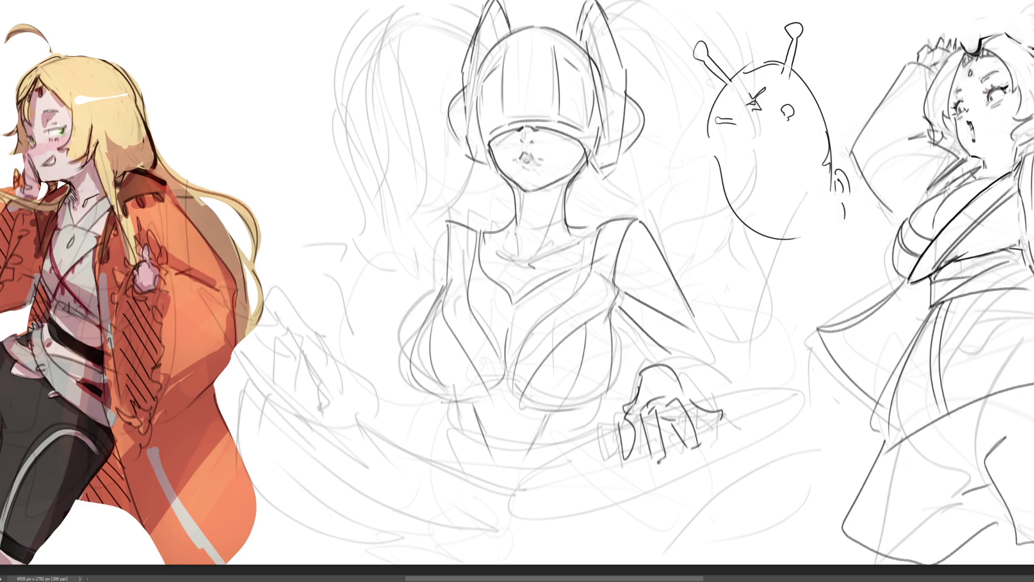
pyautogui.moveTo(636, 370)
pyautogui.mouseDown()
pyautogui.moveTo(681, 359)
pyautogui.moveTo(700, 377)
pyautogui.mouseUp()
pyautogui.moveTo(694, 312); pyautogui.dragTo(732, 386)
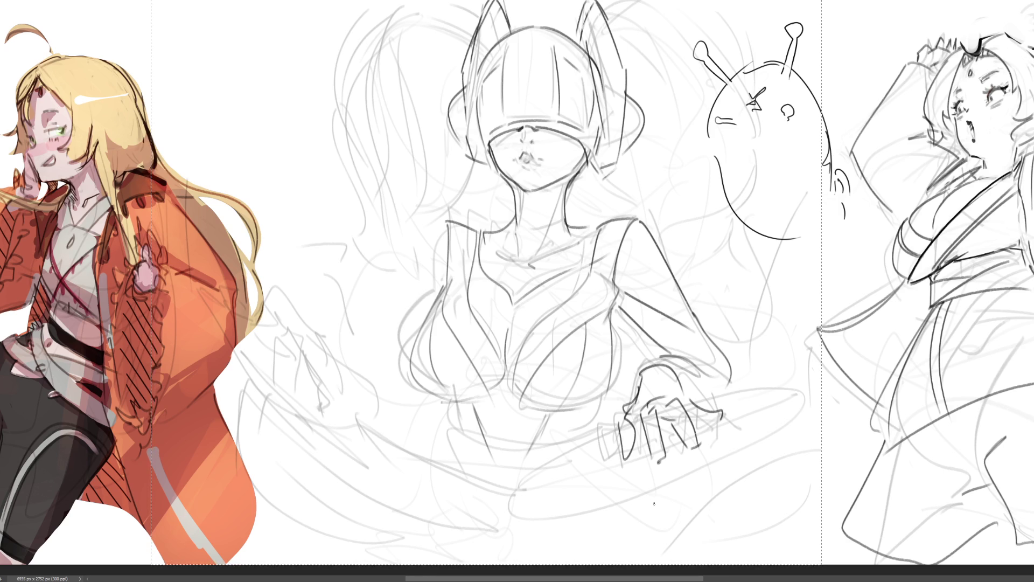
# Sketch the left arm from the collar with its sleeve extending out to the left
pyautogui.moveTo(449, 225); pyautogui.dragTo(394, 267)
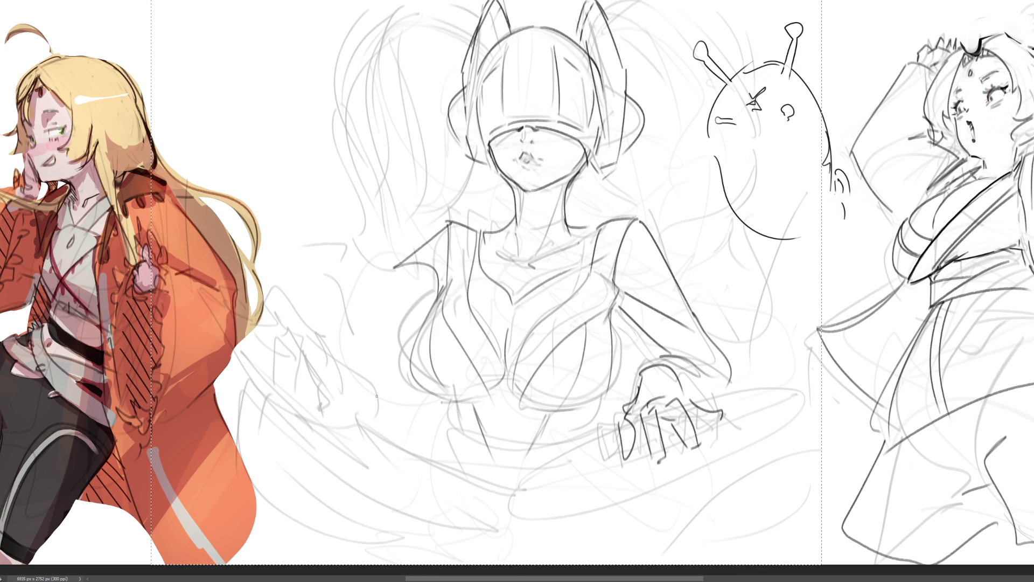
pyautogui.hotkey('ctrl', 'z')
pyautogui.moveTo(443, 222)
pyautogui.mouseDown()
pyautogui.moveTo(397, 305)
pyautogui.moveTo(384, 361)
pyautogui.mouseUp()
pyautogui.moveTo(416, 286)
pyautogui.mouseDown()
pyautogui.moveTo(394, 372)
pyautogui.moveTo(427, 424)
pyautogui.moveTo(342, 340)
pyautogui.moveTo(355, 420)
pyautogui.mouseUp()
pyautogui.moveTo(341, 344)
pyautogui.mouseDown()
pyautogui.moveTo(402, 392)
pyautogui.moveTo(398, 433)
pyautogui.mouseUp()
pyautogui.moveTo(283, 350); pyautogui.dragTo(333, 324)
pyautogui.moveTo(334, 334); pyautogui.dragTo(350, 391)
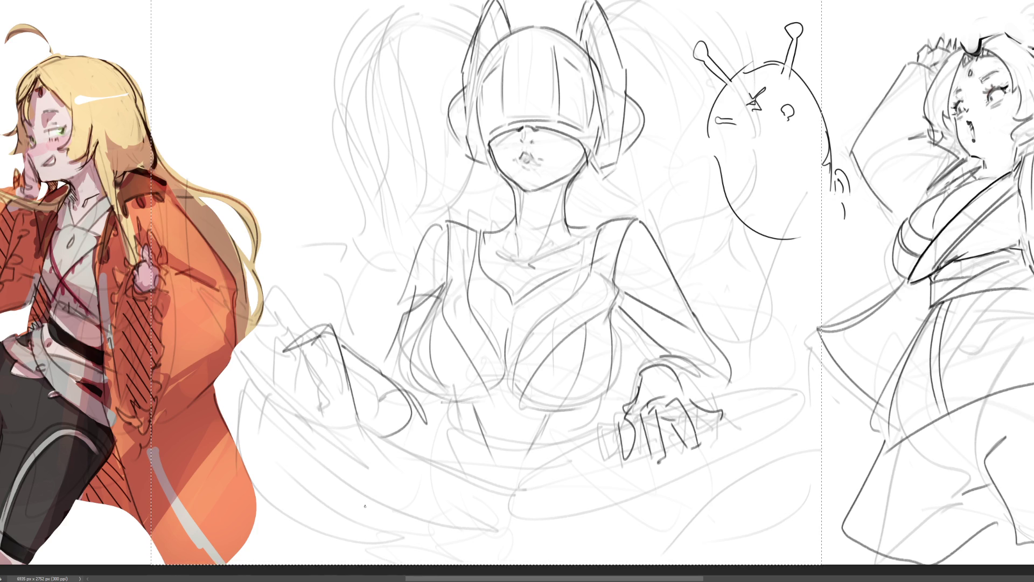
pyautogui.moveTo(636, 426)
pyautogui.mouseDown()
pyautogui.moveTo(588, 449)
pyautogui.moveTo(775, 416)
pyautogui.moveTo(581, 476)
pyautogui.moveTo(420, 474)
pyautogui.moveTo(341, 437)
pyautogui.moveTo(248, 323)
pyautogui.moveTo(345, 442)
pyautogui.moveTo(324, 431)
pyautogui.moveTo(439, 492)
pyautogui.moveTo(532, 447)
pyautogui.moveTo(323, 509)
pyautogui.moveTo(727, 485)
pyautogui.moveTo(250, 462)
pyautogui.moveTo(773, 444)
pyautogui.moveTo(770, 283)
pyautogui.moveTo(409, 385)
pyautogui.moveTo(224, 302)
pyautogui.moveTo(334, 242)
pyautogui.mouseUp()
# Brush loose flowing strokes around the head and beside the slug, then fit the whole image on screen
pyautogui.moveTo(474, 11)
pyautogui.mouseDown()
pyautogui.moveTo(345, 21)
pyautogui.moveTo(452, 199)
pyautogui.mouseUp()
pyautogui.moveTo(398, 220)
pyautogui.mouseDown()
pyautogui.moveTo(365, 272)
pyautogui.moveTo(619, 81)
pyautogui.moveTo(775, 232)
pyautogui.moveTo(603, 423)
pyautogui.mouseUp()
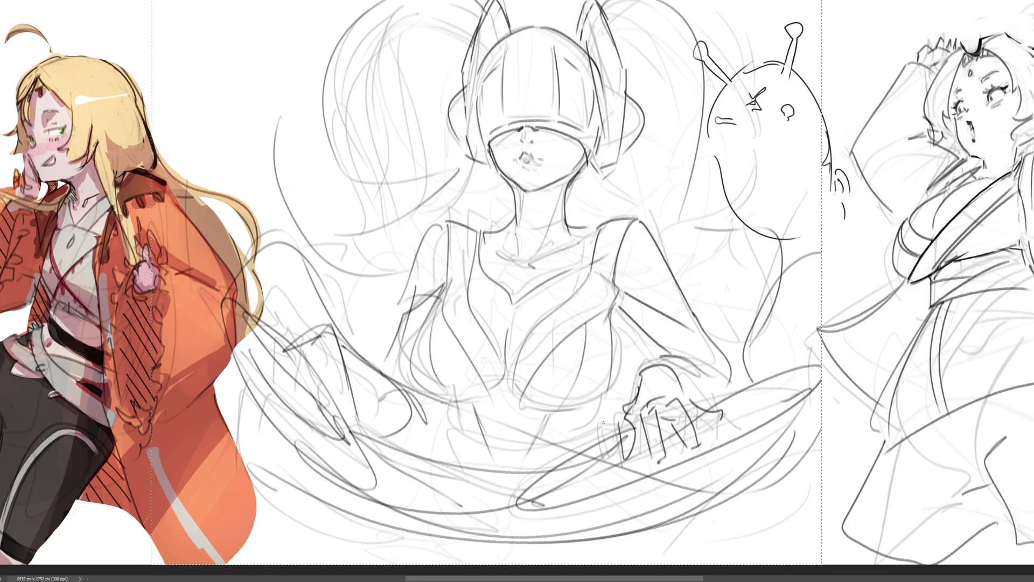
pyautogui.hotkey('ctrl', 'z')
pyautogui.hotkey('ctrl', 'z')
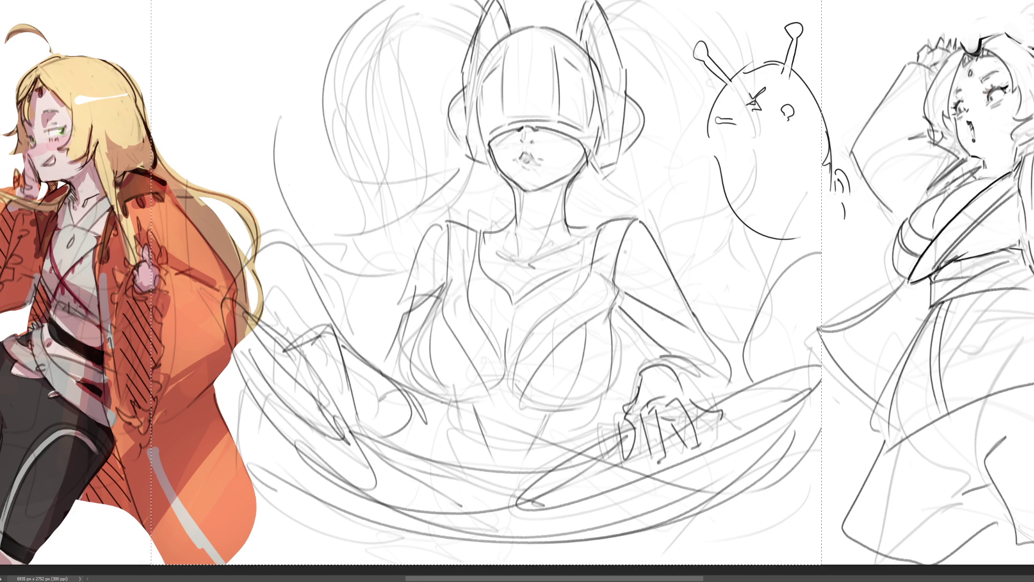
pyautogui.moveTo(611, 12); pyautogui.dragTo(624, 1)
pyautogui.moveTo(723, 1); pyautogui.dragTo(742, 44)
pyautogui.moveTo(600, 226)
pyautogui.mouseDown()
pyautogui.moveTo(719, 272)
pyautogui.moveTo(727, 297)
pyautogui.mouseUp()
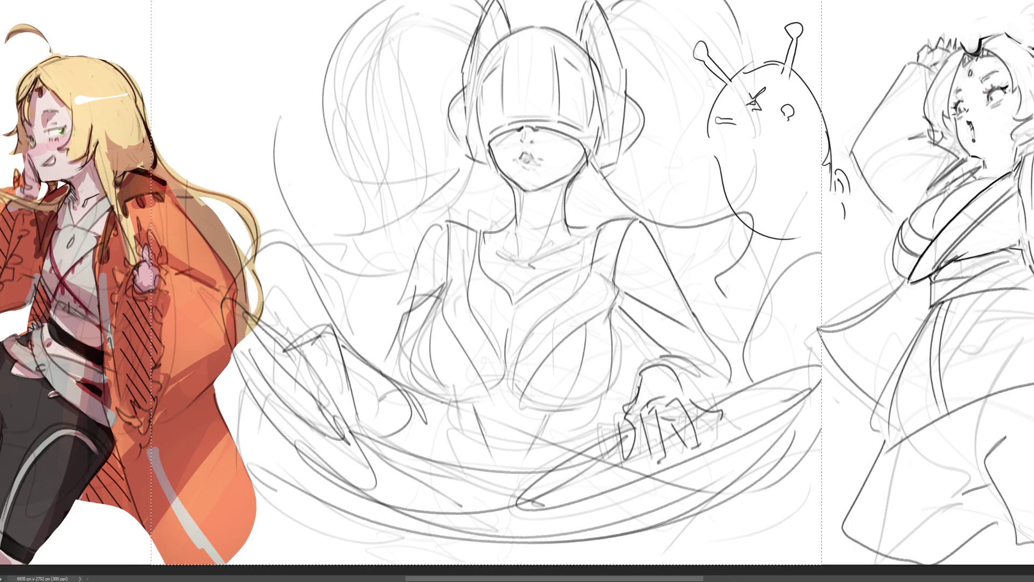
pyautogui.hotkey('ctrl', '0')
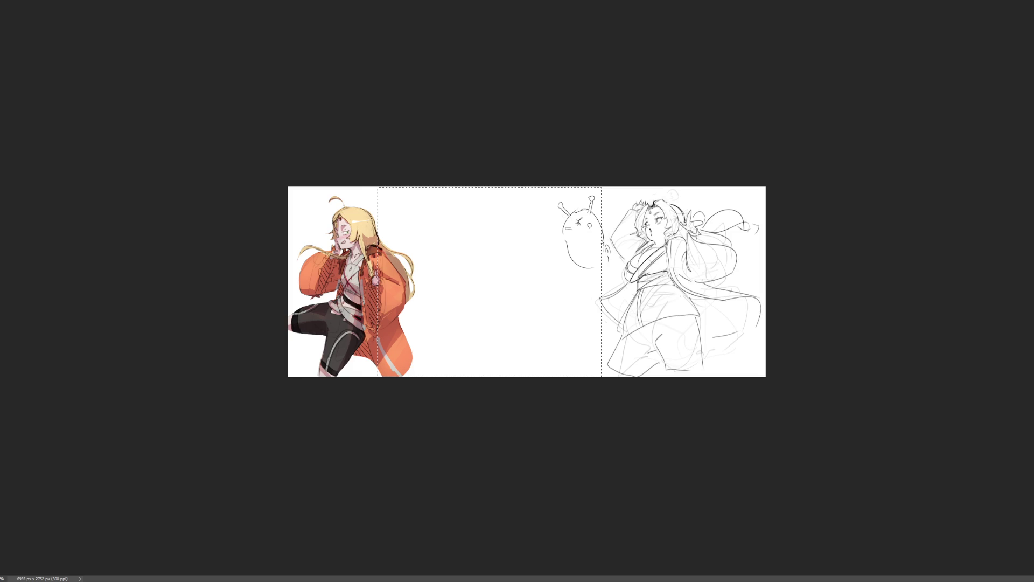
# Zoom in and scroll left to bring the blank middle panel into view
pyautogui.hotkey('ctrl', '+')
pyautogui.hotkey('ctrl', '+')
pyautogui.hotkey('ctrl', '+')
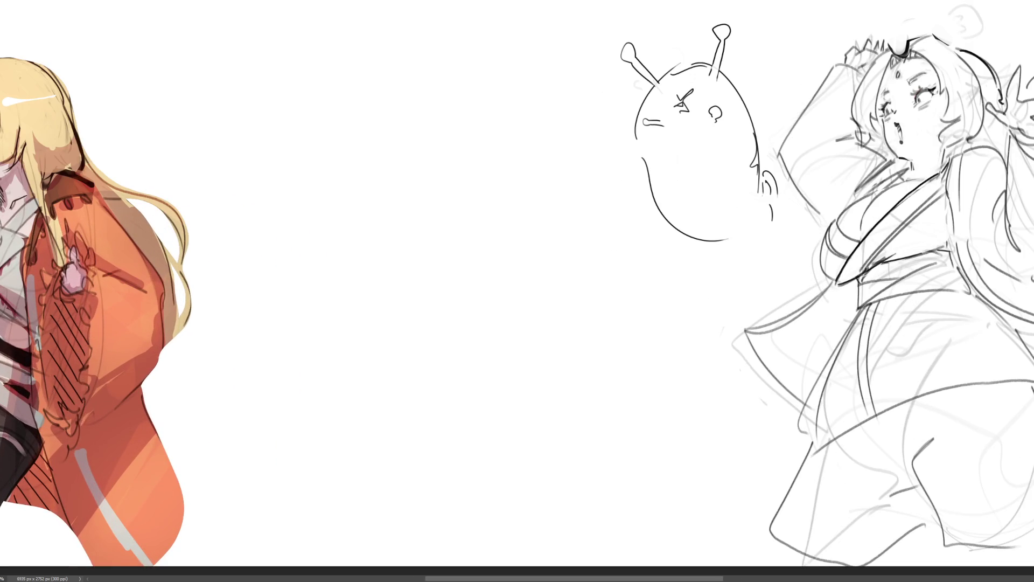
pyautogui.hscroll(-2, 517, 291)
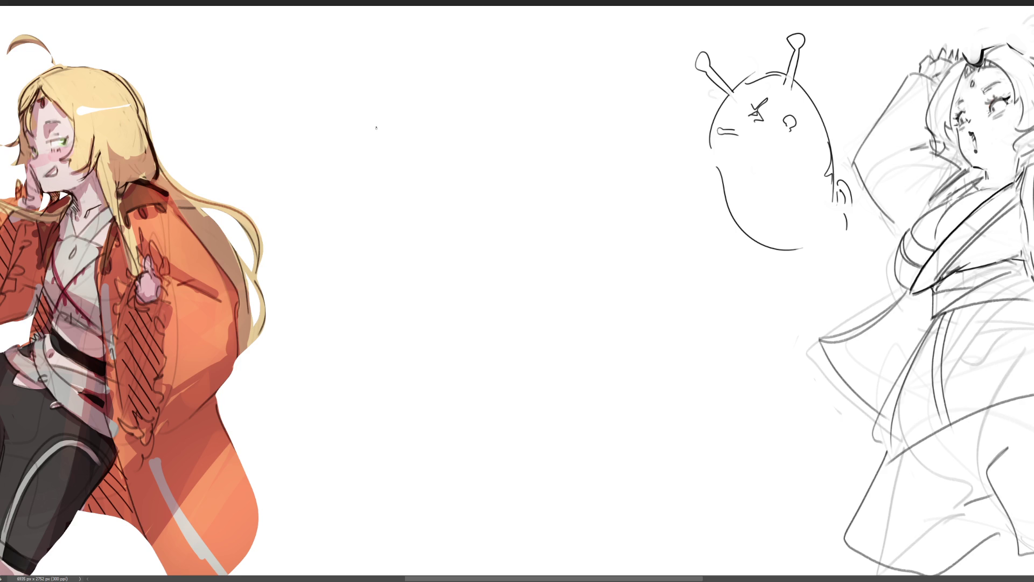
# Draw the new figure's head circle with outer and inner arcs
pyautogui.moveTo(390, 112)
pyautogui.mouseDown()
pyautogui.moveTo(420, 229)
pyautogui.moveTo(413, 89)
pyautogui.moveTo(480, 42)
pyautogui.mouseUp()
pyautogui.moveTo(385, 116)
pyautogui.mouseDown()
pyautogui.moveTo(443, 64)
pyautogui.moveTo(488, 48)
pyautogui.mouseUp()
pyautogui.moveTo(501, 45)
pyautogui.mouseDown()
pyautogui.moveTo(549, 78)
pyautogui.moveTo(574, 164)
pyautogui.mouseUp()
pyautogui.moveTo(590, 130); pyautogui.dragTo(571, 212)
pyautogui.moveTo(406, 193); pyautogui.dragTo(518, 243)
pyautogui.moveTo(582, 192); pyautogui.dragTo(555, 228)
pyautogui.moveTo(434, 240); pyautogui.dragTo(446, 245)
pyautogui.moveTo(474, 248); pyautogui.dragTo(556, 238)
pyautogui.moveTo(610, 154); pyautogui.dragTo(555, 229)
pyautogui.moveTo(415, 178); pyautogui.dragTo(444, 215)
pyautogui.moveTo(410, 138); pyautogui.dragTo(406, 186)
# Add an inner circle and shape and reinforce the head's bottom edge with diagonal strokes
pyautogui.moveTo(415, 132)
pyautogui.mouseDown()
pyautogui.moveTo(551, 156)
pyautogui.moveTo(520, 223)
pyautogui.mouseUp()
pyautogui.moveTo(440, 218); pyautogui.dragTo(537, 231)
pyautogui.moveTo(571, 186); pyautogui.dragTo(494, 251)
pyautogui.moveTo(420, 220); pyautogui.dragTo(505, 243)
pyautogui.moveTo(443, 256); pyautogui.dragTo(486, 262)
pyautogui.moveTo(396, 195)
pyautogui.mouseDown()
pyautogui.moveTo(445, 262)
pyautogui.moveTo(487, 278)
pyautogui.mouseUp()
pyautogui.moveTo(562, 238)
pyautogui.mouseDown()
pyautogui.moveTo(505, 275)
pyautogui.moveTo(473, 277)
pyautogui.mouseUp()
pyautogui.moveTo(587, 224); pyautogui.dragTo(484, 274)
pyautogui.moveTo(552, 238); pyautogui.dragTo(501, 263)
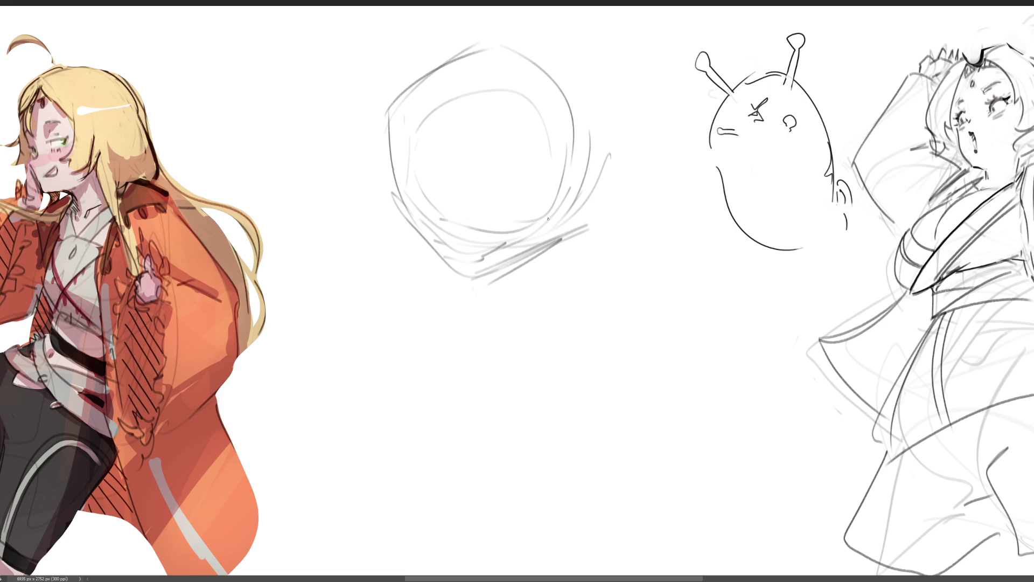
pyautogui.moveTo(435, 232); pyautogui.dragTo(460, 259)
pyautogui.moveTo(456, 253); pyautogui.dragTo(478, 261)
pyautogui.moveTo(548, 238); pyautogui.dragTo(505, 259)
# Sketch hair framing both sides of the head, with long lines flowing down the left
pyautogui.moveTo(378, 12); pyautogui.dragTo(384, 191)
pyautogui.moveTo(365, 37)
pyautogui.mouseDown()
pyautogui.moveTo(343, 32)
pyautogui.moveTo(365, 161)
pyautogui.mouseUp()
pyautogui.moveTo(595, 21); pyautogui.dragTo(580, 96)
pyautogui.moveTo(614, 14); pyautogui.dragTo(608, 198)
pyautogui.moveTo(633, 85)
pyautogui.mouseDown()
pyautogui.moveTo(646, 105)
pyautogui.moveTo(623, 179)
pyautogui.mouseUp()
pyautogui.moveTo(323, 91); pyautogui.dragTo(337, 154)
pyautogui.moveTo(402, 25)
pyautogui.mouseDown()
pyautogui.moveTo(506, 27)
pyautogui.moveTo(558, 89)
pyautogui.mouseUp()
pyautogui.moveTo(371, 148); pyautogui.dragTo(359, 271)
pyautogui.moveTo(353, 175)
pyautogui.mouseDown()
pyautogui.moveTo(276, 123)
pyautogui.moveTo(264, 281)
pyautogui.mouseUp()
pyautogui.moveTo(267, 249)
pyautogui.mouseDown()
pyautogui.moveTo(371, 174)
pyautogui.moveTo(416, 409)
pyautogui.mouseUp()
# Rough in the body, a neck curve with zigzag detail, and sweeping base lines
pyautogui.moveTo(325, 382)
pyautogui.mouseDown()
pyautogui.moveTo(484, 385)
pyautogui.moveTo(550, 334)
pyautogui.mouseUp()
pyautogui.moveTo(562, 345)
pyautogui.mouseDown()
pyautogui.moveTo(579, 285)
pyautogui.moveTo(661, 355)
pyautogui.mouseUp()
pyautogui.moveTo(646, 145); pyautogui.dragTo(668, 291)
pyautogui.moveTo(668, 291)
pyautogui.mouseDown()
pyautogui.moveTo(625, 319)
pyautogui.moveTo(621, 340)
pyautogui.mouseUp()
pyautogui.moveTo(400, 221)
pyautogui.mouseDown()
pyautogui.moveTo(494, 288)
pyautogui.moveTo(525, 337)
pyautogui.mouseUp()
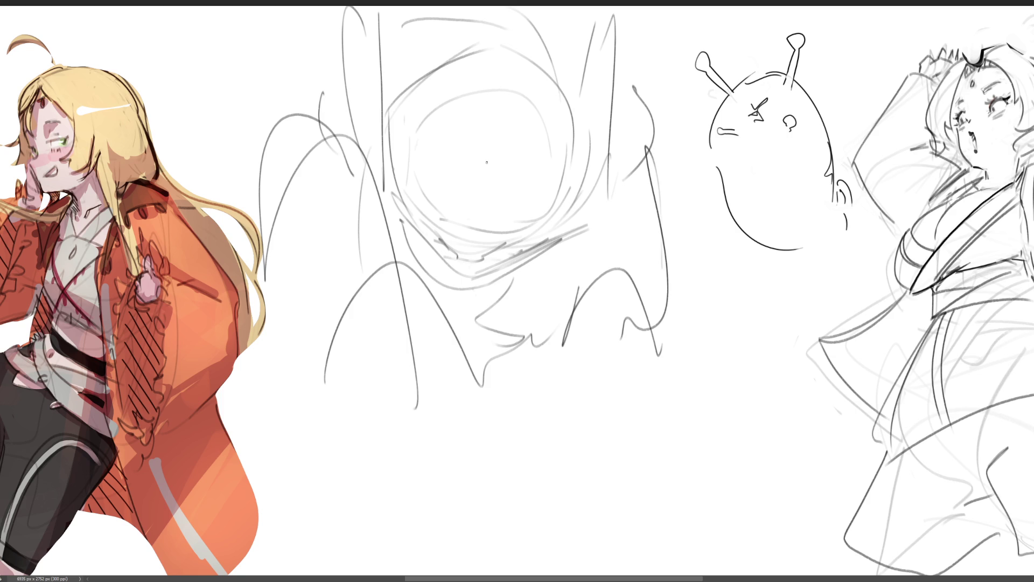
pyautogui.moveTo(232, 360)
pyautogui.mouseDown()
pyautogui.moveTo(351, 386)
pyautogui.moveTo(353, 414)
pyautogui.mouseUp()
pyautogui.moveTo(509, 414)
pyautogui.mouseDown()
pyautogui.moveTo(757, 349)
pyautogui.moveTo(339, 437)
pyautogui.moveTo(600, 413)
pyautogui.mouseUp()
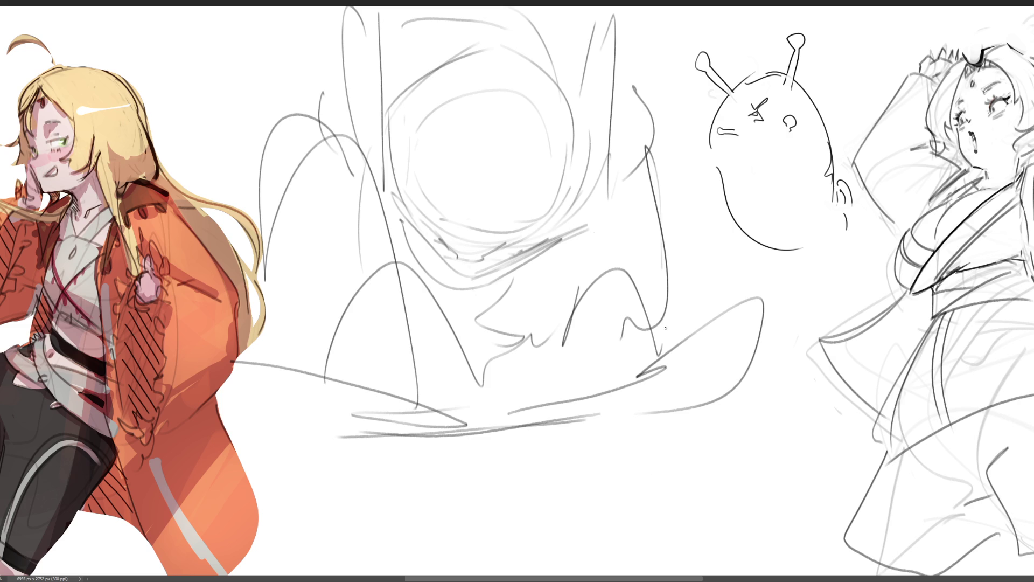
# Lighten the old centre sketch with a large soft eraser
pyautogui.moveTo(658, 370); pyautogui.dragTo(496, 323)
pyautogui.moveTo(569, 433)
pyautogui.mouseDown()
pyautogui.moveTo(445, 115)
pyautogui.moveTo(720, 438)
pyautogui.mouseUp()
pyautogui.press('p')
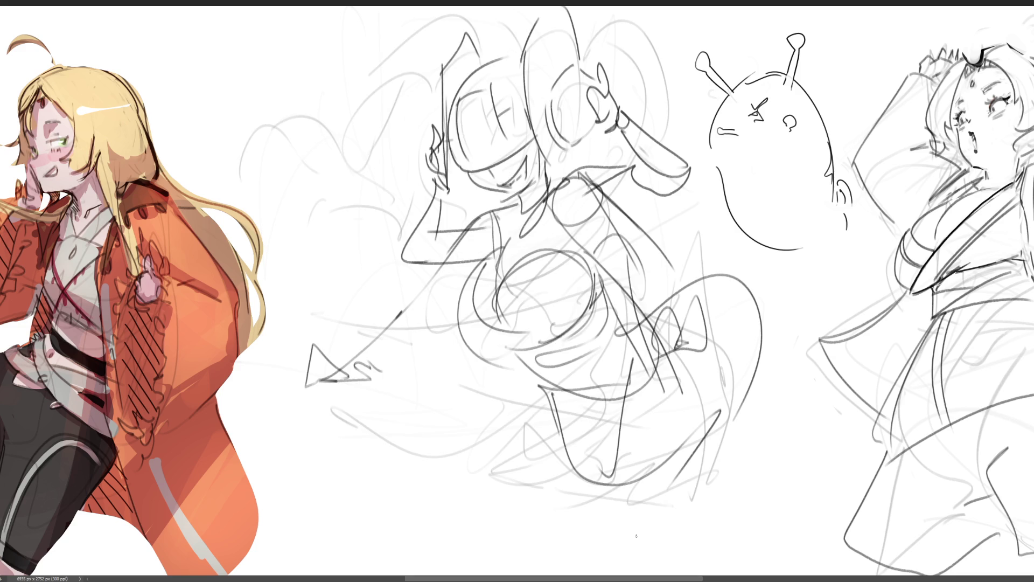
# Scribble sweeping gesture lines and head loops over it, then flip the scribble horizontally
pyautogui.moveTo(359, 397)
pyautogui.mouseDown()
pyautogui.moveTo(615, 409)
pyautogui.moveTo(587, 484)
pyautogui.moveTo(308, 415)
pyautogui.moveTo(302, 439)
pyautogui.moveTo(579, 469)
pyautogui.moveTo(775, 466)
pyautogui.moveTo(754, 293)
pyautogui.moveTo(325, 298)
pyautogui.moveTo(487, 373)
pyautogui.mouseUp()
pyautogui.moveTo(492, 72)
pyautogui.mouseDown()
pyautogui.moveTo(409, 54)
pyautogui.moveTo(350, 232)
pyautogui.moveTo(376, 108)
pyautogui.moveTo(579, 85)
pyautogui.moveTo(673, 161)
pyautogui.moveTo(641, 259)
pyautogui.moveTo(662, 296)
pyautogui.mouseUp()
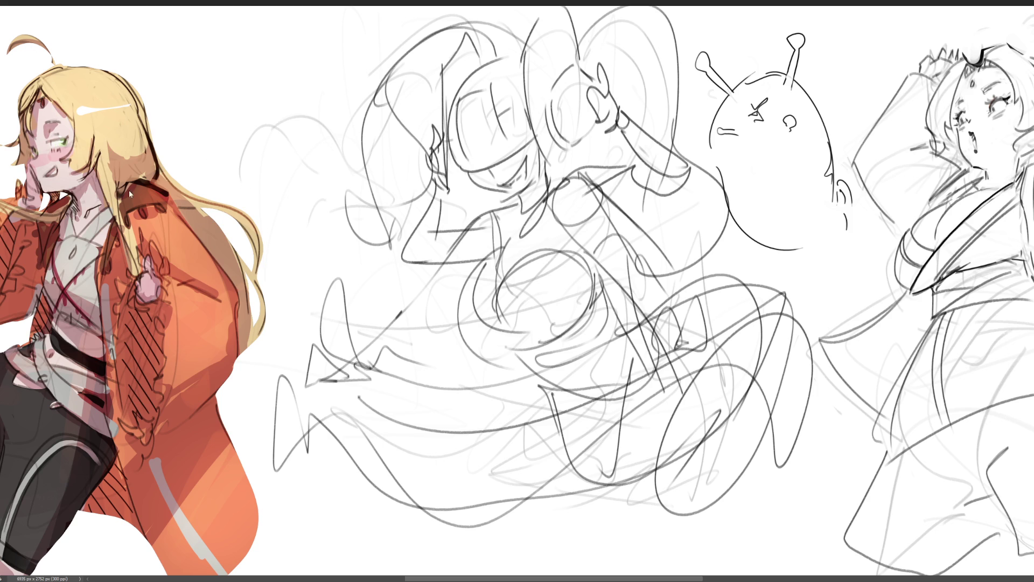
pyautogui.hotkey('ctrl', 'shift', 'h')
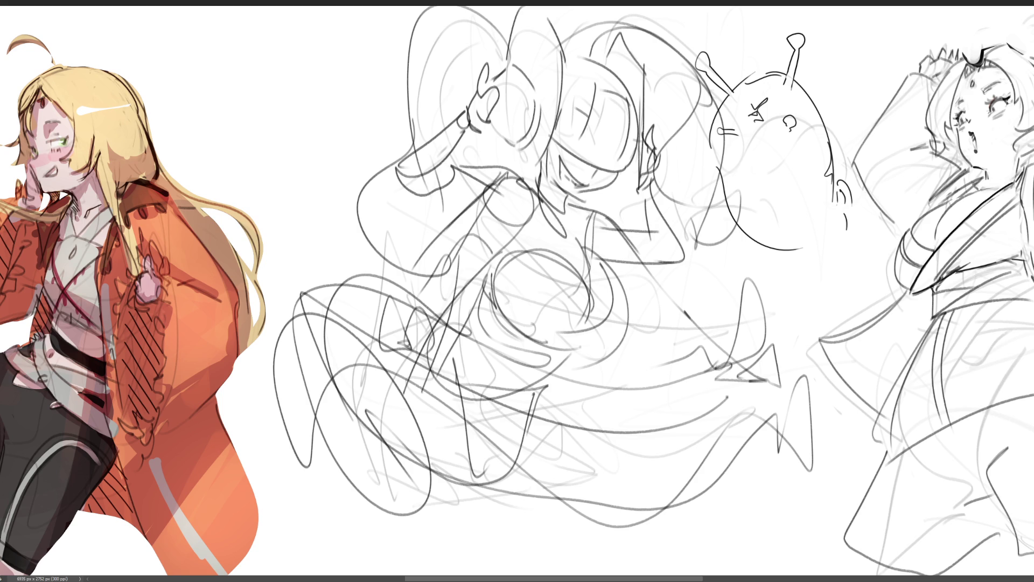
pyautogui.hotkey('ctrl', 't')
# Skew the flipped scribble by its top edge and corners, shift it right and down, and commit
pyautogui.moveTo(565, 9)
pyautogui.mouseDown()
pyautogui.moveTo(522, 14)
pyautogui.moveTo(504, 46)
pyautogui.moveTo(458, 69)
pyautogui.moveTo(443, 133)
pyautogui.moveTo(400, 94)
pyautogui.mouseUp()
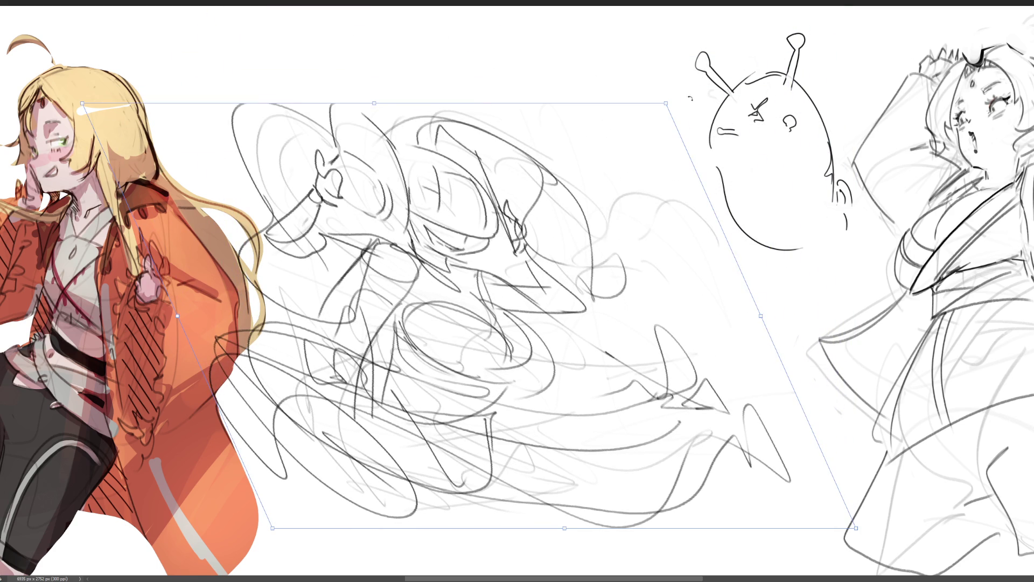
pyautogui.moveTo(667, 111)
pyautogui.mouseDown()
pyautogui.moveTo(676, 65)
pyautogui.moveTo(642, 38)
pyautogui.mouseUp()
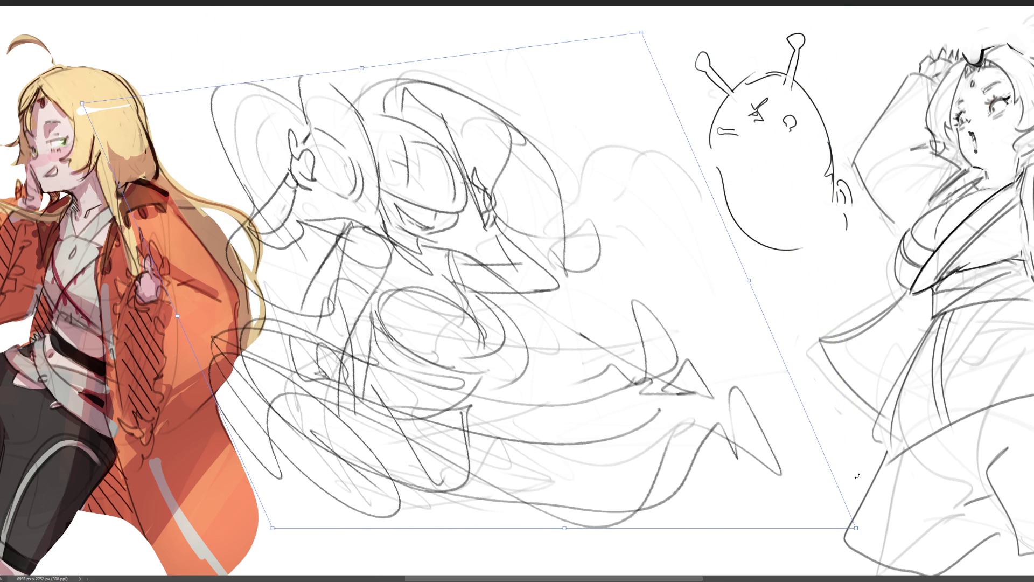
pyautogui.moveTo(855, 528)
pyautogui.mouseDown()
pyautogui.moveTo(875, 484)
pyautogui.moveTo(817, 394)
pyautogui.mouseUp()
pyautogui.moveTo(644, 34)
pyautogui.mouseDown()
pyautogui.moveTo(750, 18)
pyautogui.moveTo(587, 0)
pyautogui.mouseUp()
pyautogui.moveTo(346, 60)
pyautogui.mouseDown()
pyautogui.moveTo(340, 15)
pyautogui.moveTo(556, 186)
pyautogui.mouseUp()
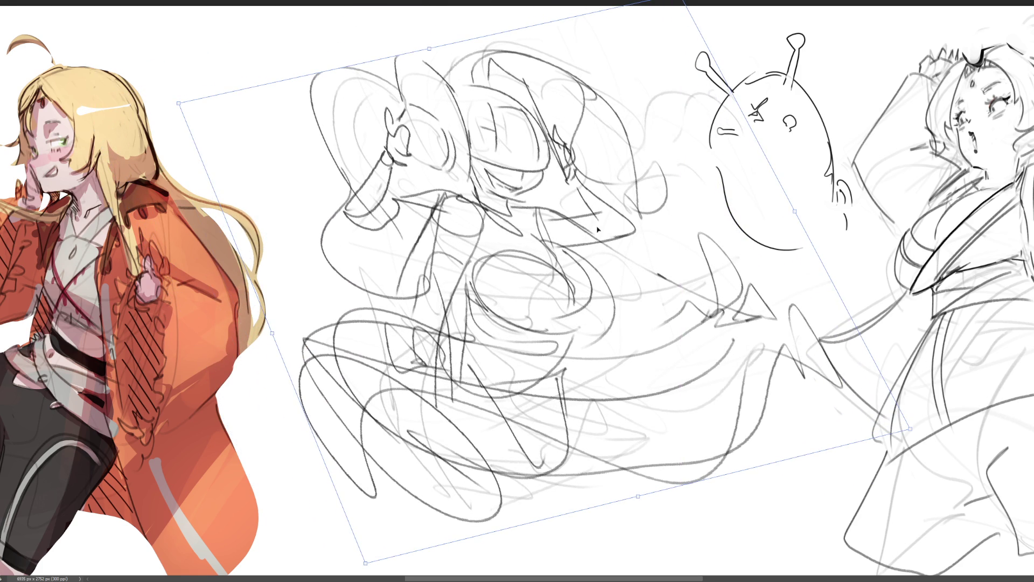
pyautogui.press('Return')
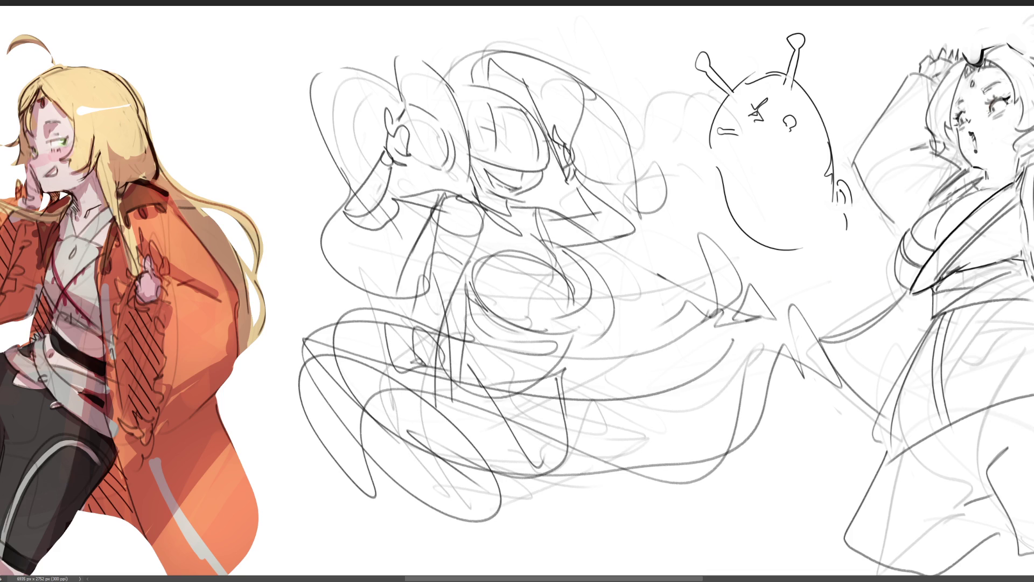
# Wipe the low-opacity soft eraser across the whole gesture scribble until it turns light grey
pyautogui.moveTo(484, 161)
pyautogui.mouseDown()
pyautogui.moveTo(555, 215)
pyautogui.moveTo(592, 377)
pyautogui.moveTo(591, 188)
pyautogui.moveTo(458, 404)
pyautogui.moveTo(897, 346)
pyautogui.mouseUp()
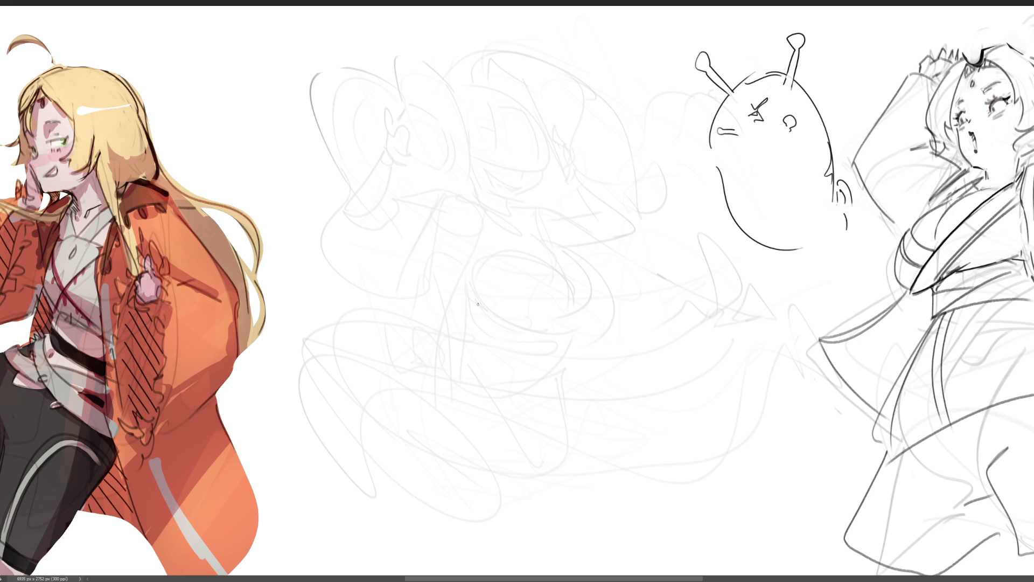
# Outline a boxy head over the guide with inner construction lines and a small triangle
pyautogui.moveTo(470, 154)
pyautogui.mouseDown()
pyautogui.moveTo(467, 104)
pyautogui.moveTo(502, 70)
pyautogui.moveTo(551, 130)
pyautogui.mouseUp()
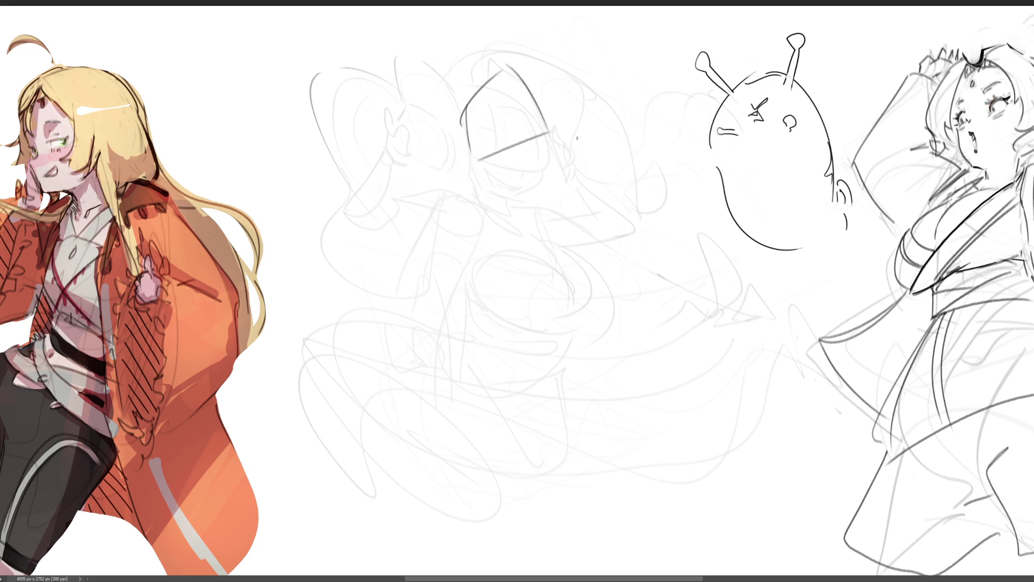
pyautogui.moveTo(481, 99)
pyautogui.mouseDown()
pyautogui.moveTo(484, 144)
pyautogui.moveTo(510, 87)
pyautogui.moveTo(533, 132)
pyautogui.mouseUp()
pyautogui.moveTo(501, 95)
pyautogui.mouseDown()
pyautogui.moveTo(505, 133)
pyautogui.moveTo(535, 137)
pyautogui.moveTo(540, 207)
pyautogui.mouseUp()
pyautogui.moveTo(479, 159); pyautogui.dragTo(540, 235)
pyautogui.moveTo(547, 134); pyautogui.dragTo(541, 244)
pyautogui.moveTo(535, 163)
pyautogui.mouseDown()
pyautogui.moveTo(533, 180)
pyautogui.moveTo(541, 147)
pyautogui.mouseUp()
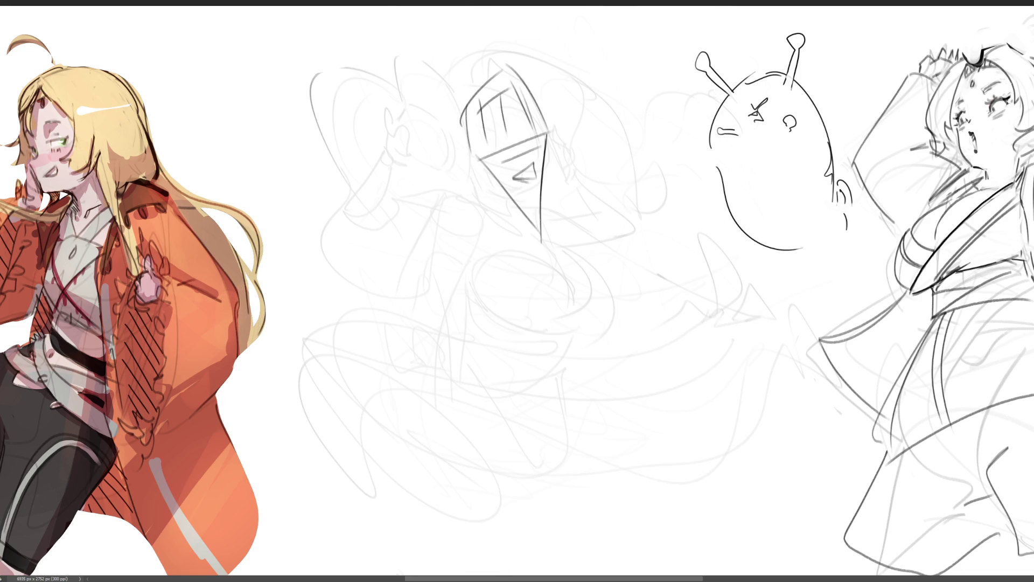
# Fade the boxy head and redraw it as an arched head with baseline and an eye
pyautogui.moveTo(476, 203); pyautogui.dragTo(576, 312)
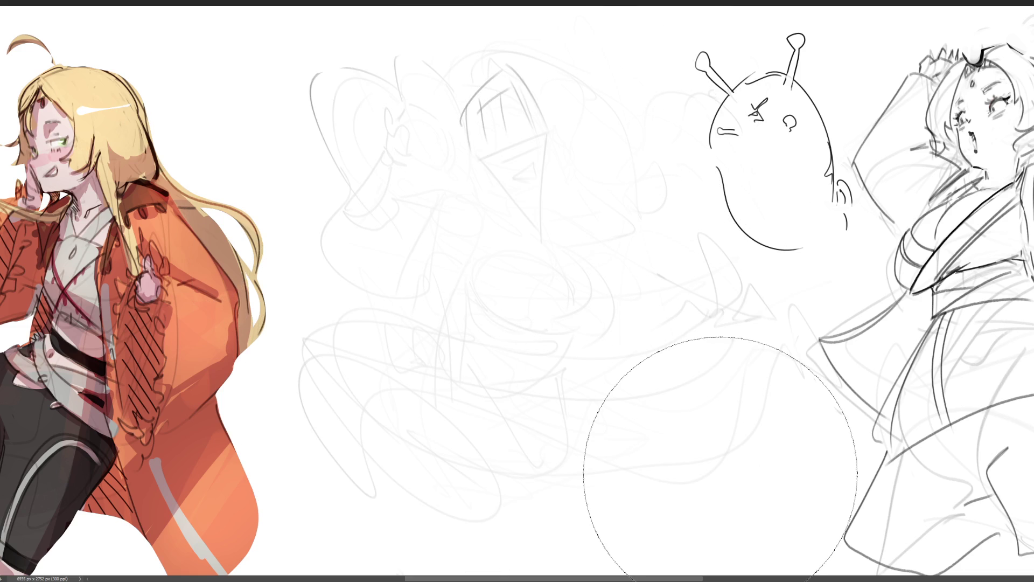
pyautogui.press('p')
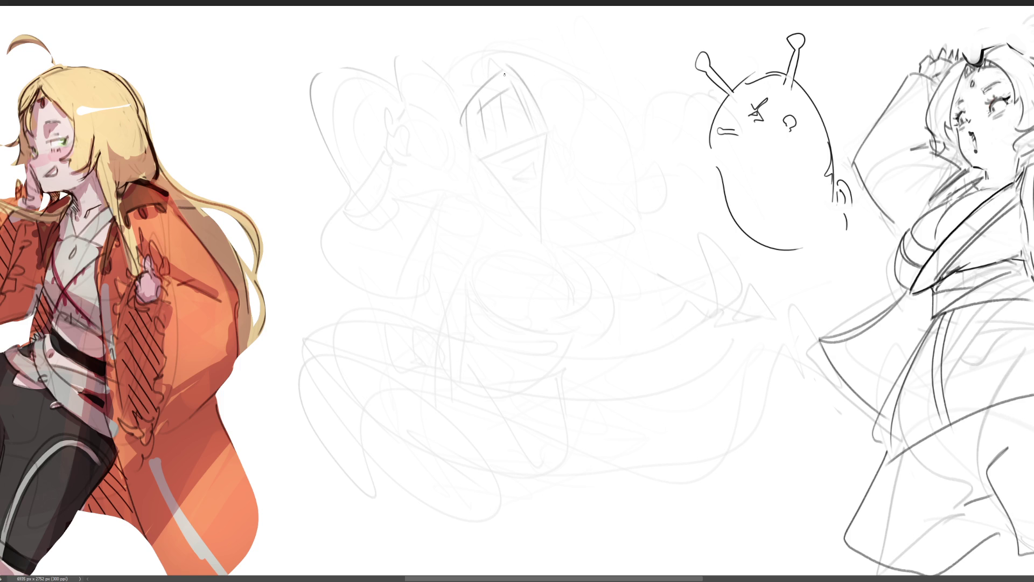
pyautogui.moveTo(456, 86)
pyautogui.mouseDown()
pyautogui.moveTo(455, 150)
pyautogui.moveTo(558, 147)
pyautogui.mouseUp()
pyautogui.moveTo(475, 162); pyautogui.dragTo(558, 150)
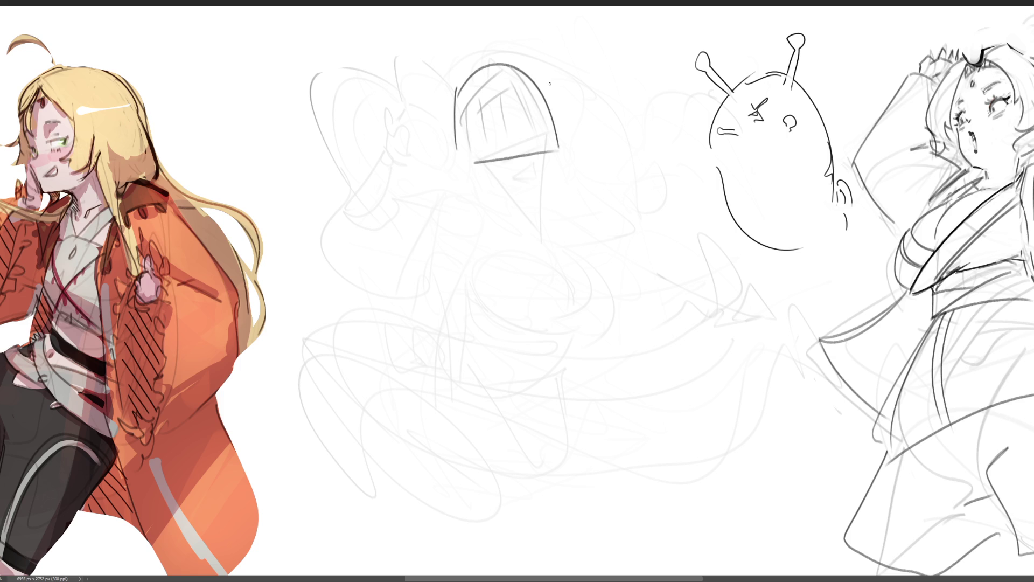
pyautogui.moveTo(505, 178)
pyautogui.mouseDown()
pyautogui.moveTo(552, 164)
pyautogui.moveTo(550, 181)
pyautogui.mouseUp()
pyautogui.moveTo(471, 178); pyautogui.dragTo(559, 181)
# Add hair pieces left of the helmet, a pointed strand on top, and a right ear curve
pyautogui.moveTo(398, 76)
pyautogui.mouseDown()
pyautogui.moveTo(430, 32)
pyautogui.moveTo(457, 161)
pyautogui.mouseUp()
pyautogui.moveTo(404, 58)
pyautogui.mouseDown()
pyautogui.moveTo(410, 158)
pyautogui.moveTo(472, 179)
pyautogui.mouseUp()
pyautogui.moveTo(504, 55); pyautogui.dragTo(568, 141)
pyautogui.moveTo(437, 129)
pyautogui.mouseDown()
pyautogui.moveTo(412, 161)
pyautogui.moveTo(443, 169)
pyautogui.mouseUp()
pyautogui.moveTo(574, 115); pyautogui.dragTo(580, 151)
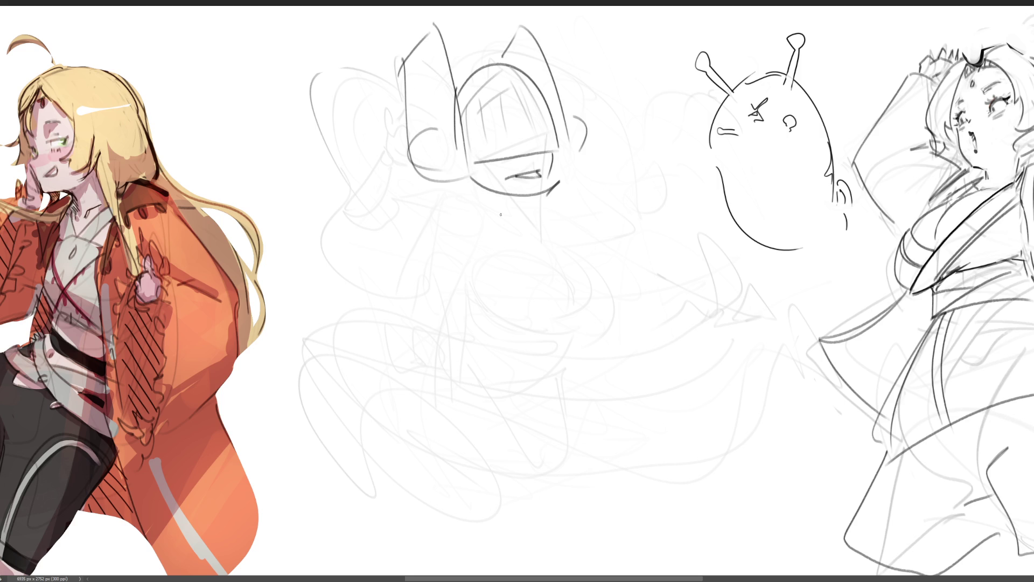
# Draw the chin and jaw lines, then the neck and curved shoulder strokes
pyautogui.moveTo(462, 206); pyautogui.dragTo(559, 181)
pyautogui.moveTo(462, 186); pyautogui.dragTo(545, 219)
pyautogui.moveTo(547, 194)
pyautogui.mouseDown()
pyautogui.moveTo(513, 206)
pyautogui.moveTo(506, 248)
pyautogui.mouseUp()
pyautogui.moveTo(472, 191)
pyautogui.mouseDown()
pyautogui.moveTo(468, 207)
pyautogui.moveTo(504, 214)
pyautogui.mouseUp()
pyautogui.moveTo(506, 215); pyautogui.dragTo(536, 246)
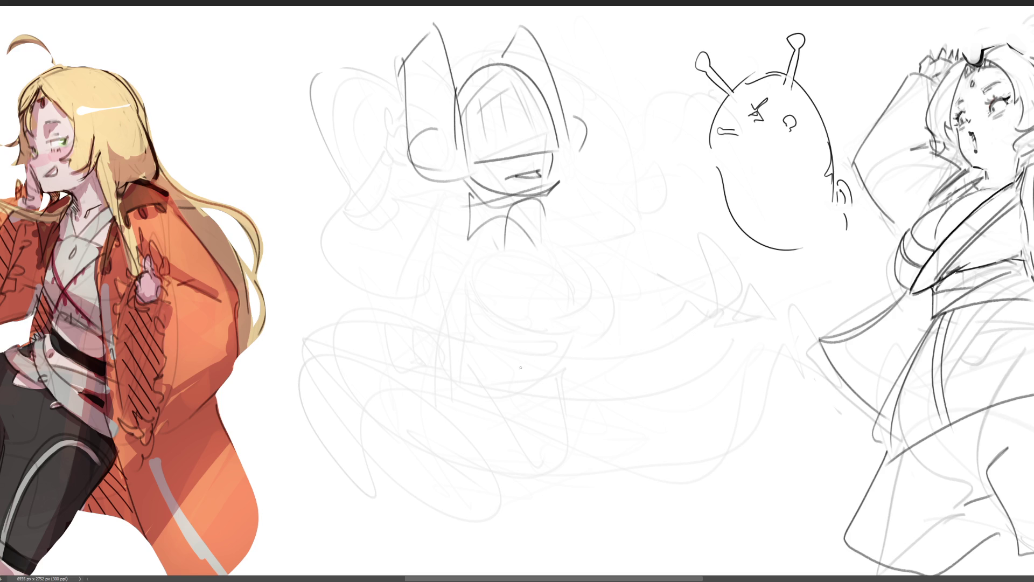
pyautogui.moveTo(466, 191); pyautogui.dragTo(454, 255)
pyautogui.moveTo(458, 247); pyautogui.dragTo(524, 247)
# Sweep large looping hair curls out on both sides of the head
pyautogui.moveTo(411, 128); pyautogui.dragTo(380, 76)
pyautogui.moveTo(377, 78); pyautogui.dragTo(320, 221)
pyautogui.moveTo(386, 100)
pyautogui.mouseDown()
pyautogui.moveTo(392, 111)
pyautogui.moveTo(304, 108)
pyautogui.mouseUp()
pyautogui.moveTo(323, 152); pyautogui.dragTo(388, 236)
pyautogui.moveTo(338, 263); pyautogui.dragTo(429, 203)
pyautogui.moveTo(305, 183)
pyautogui.mouseDown()
pyautogui.moveTo(281, 235)
pyautogui.moveTo(345, 281)
pyautogui.mouseUp()
pyautogui.moveTo(567, 73); pyautogui.dragTo(604, 178)
pyautogui.moveTo(585, 200)
pyautogui.mouseDown()
pyautogui.moveTo(606, 204)
pyautogui.moveTo(563, 273)
pyautogui.mouseUp()
pyautogui.moveTo(602, 234); pyautogui.dragTo(685, 207)
pyautogui.moveTo(697, 190); pyautogui.dragTo(671, 280)
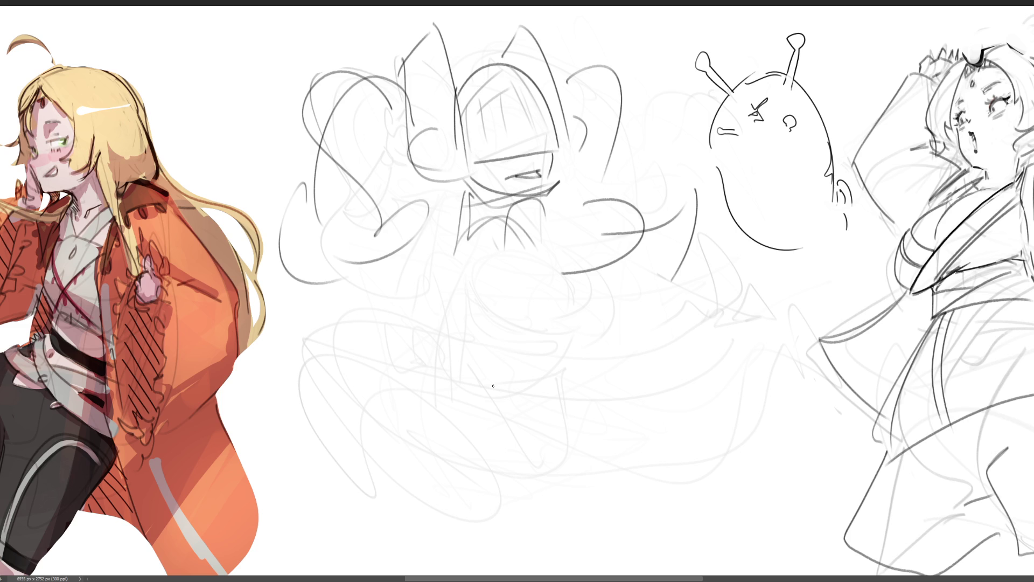
# Draw body lines down from the neck, undoing rejected attempts until they fit
pyautogui.moveTo(470, 211); pyautogui.dragTo(524, 361)
pyautogui.moveTo(429, 241); pyautogui.dragTo(518, 359)
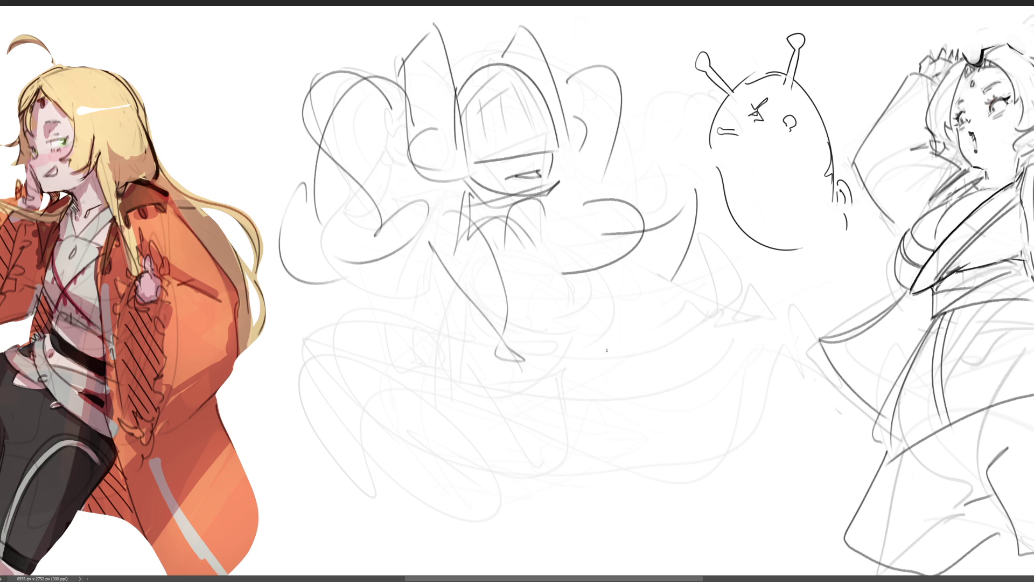
pyautogui.hotkey('ctrl', 'z')
pyautogui.hotkey('ctrl', 'z')
pyautogui.moveTo(459, 203)
pyautogui.mouseDown()
pyautogui.moveTo(411, 299)
pyautogui.moveTo(571, 229)
pyautogui.mouseUp()
pyautogui.moveTo(572, 228); pyautogui.dragTo(589, 270)
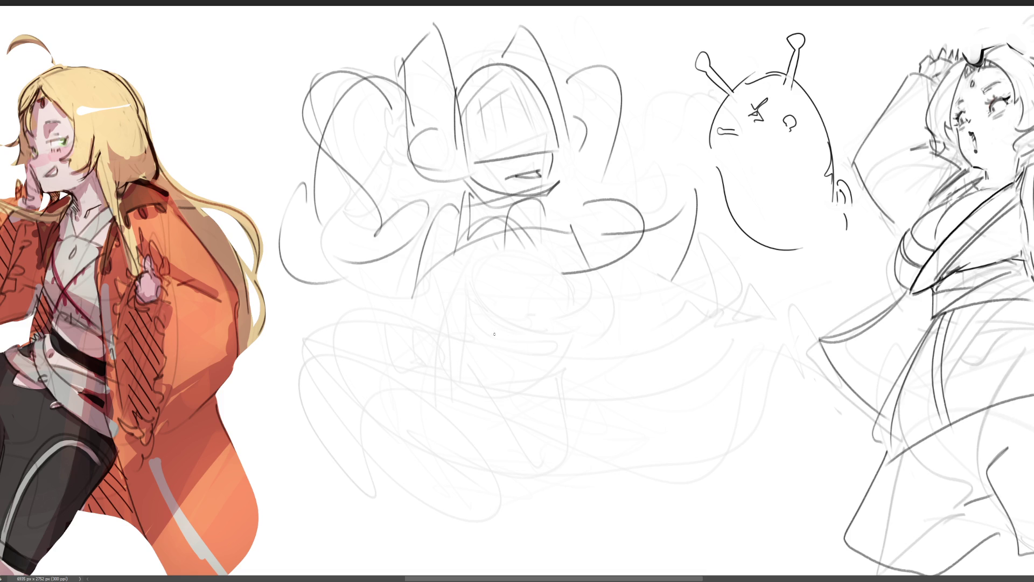
pyautogui.hotkey('ctrl', 'z')
pyautogui.hotkey('ctrl', 'z')
pyautogui.hotkey('ctrl', 'z')
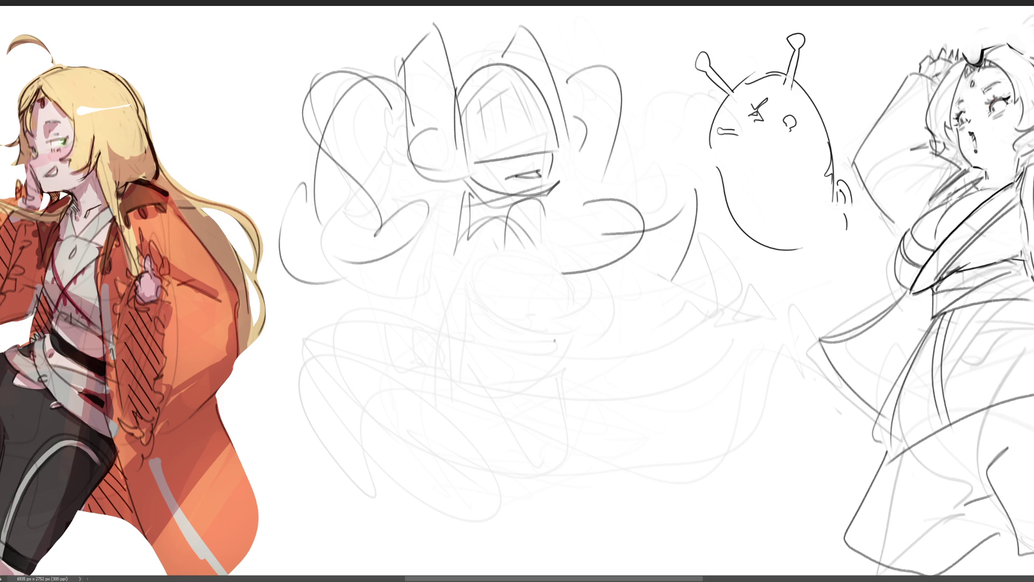
pyautogui.moveTo(461, 195)
pyautogui.mouseDown()
pyautogui.moveTo(443, 317)
pyautogui.moveTo(433, 285)
pyautogui.moveTo(433, 412)
pyautogui.mouseUp()
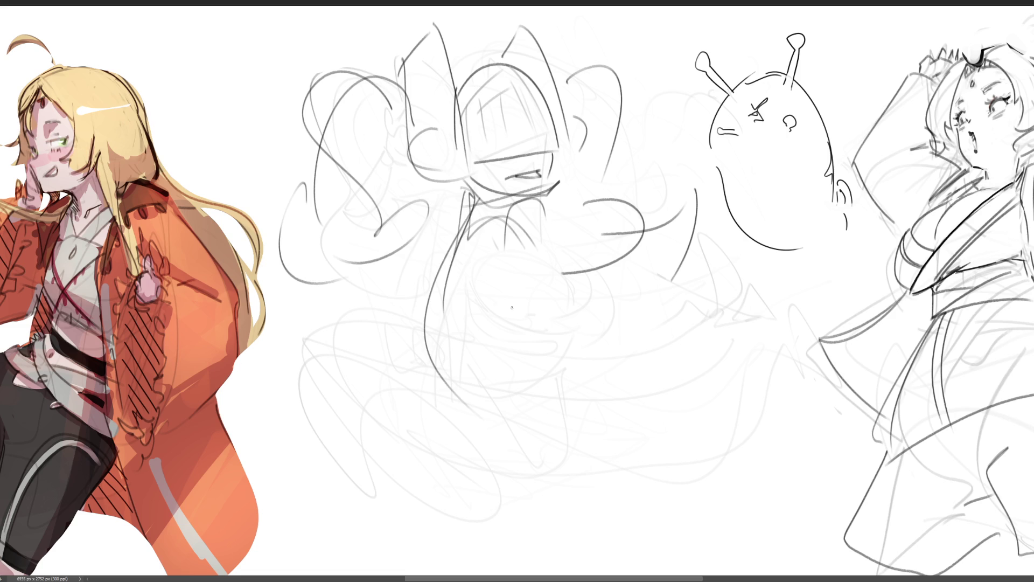
pyautogui.hotkey('ctrl', 'z')
pyautogui.moveTo(472, 194); pyautogui.dragTo(521, 403)
pyautogui.moveTo(461, 377); pyautogui.dragTo(488, 239)
pyautogui.moveTo(440, 272)
pyautogui.mouseDown()
pyautogui.moveTo(504, 231)
pyautogui.moveTo(506, 339)
pyautogui.mouseUp()
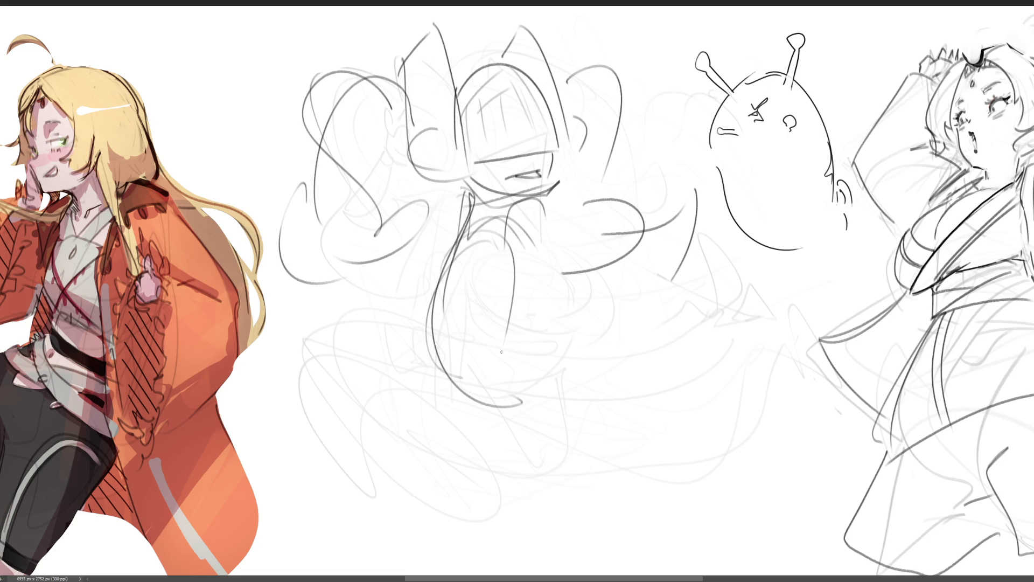
# Add a row of arches, hooks and dashes at the bottom of the body
pyautogui.moveTo(424, 385)
pyautogui.mouseDown()
pyautogui.moveTo(523, 318)
pyautogui.moveTo(547, 380)
pyautogui.mouseUp()
pyautogui.moveTo(533, 338)
pyautogui.mouseDown()
pyautogui.moveTo(586, 353)
pyautogui.moveTo(561, 373)
pyautogui.mouseUp()
pyautogui.moveTo(498, 318)
pyautogui.mouseDown()
pyautogui.moveTo(536, 322)
pyautogui.moveTo(541, 385)
pyautogui.mouseUp()
pyautogui.moveTo(499, 318); pyautogui.dragTo(506, 393)
pyautogui.moveTo(482, 325); pyautogui.dragTo(493, 324)
pyautogui.moveTo(459, 320)
pyautogui.mouseDown()
pyautogui.moveTo(458, 341)
pyautogui.moveTo(442, 345)
pyautogui.mouseUp()
pyautogui.moveTo(426, 366)
pyautogui.mouseDown()
pyautogui.moveTo(409, 371)
pyautogui.moveTo(425, 386)
pyautogui.mouseUp()
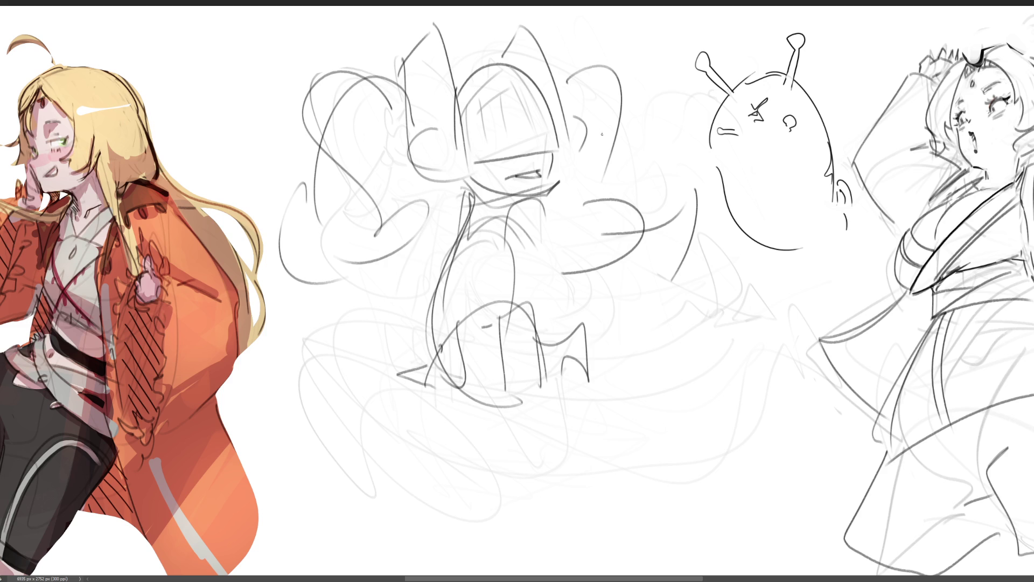
# Add angular hair strands down the figure's right side, redoing one strand
pyautogui.moveTo(581, 120); pyautogui.dragTo(607, 216)
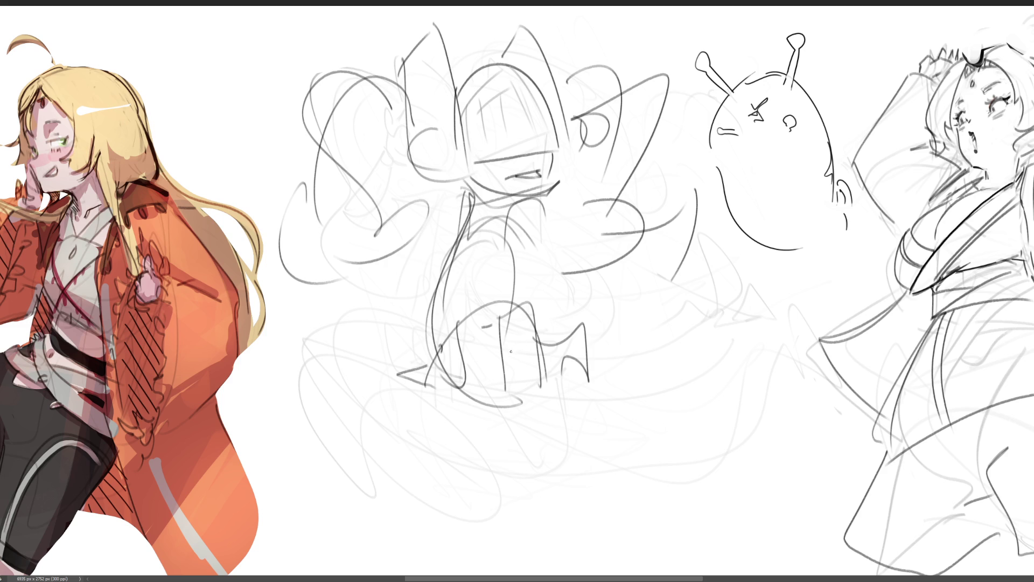
pyautogui.hotkey('ctrl', 'z')
pyautogui.hotkey('ctrl', 'z')
pyautogui.moveTo(585, 122)
pyautogui.mouseDown()
pyautogui.moveTo(679, 171)
pyautogui.moveTo(523, 245)
pyautogui.moveTo(582, 209)
pyautogui.mouseUp()
pyautogui.moveTo(517, 215); pyautogui.dragTo(586, 189)
pyautogui.moveTo(588, 123); pyautogui.dragTo(603, 234)
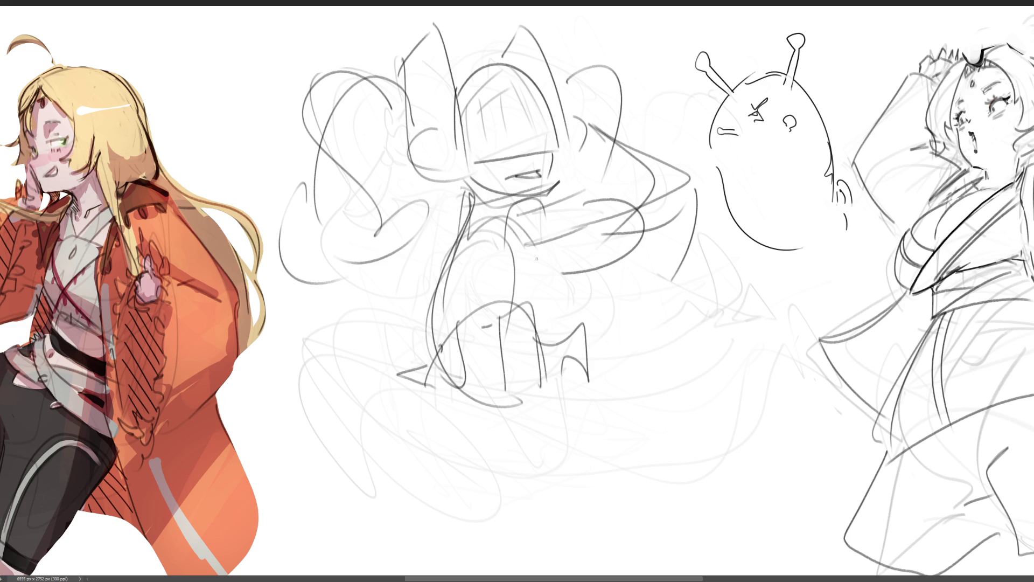
# Draw collar curves and a looping lower line, then fade the figure sketch lighter
pyautogui.moveTo(527, 249); pyautogui.dragTo(539, 323)
pyautogui.moveTo(536, 270)
pyautogui.mouseDown()
pyautogui.moveTo(602, 329)
pyautogui.moveTo(603, 311)
pyautogui.mouseUp()
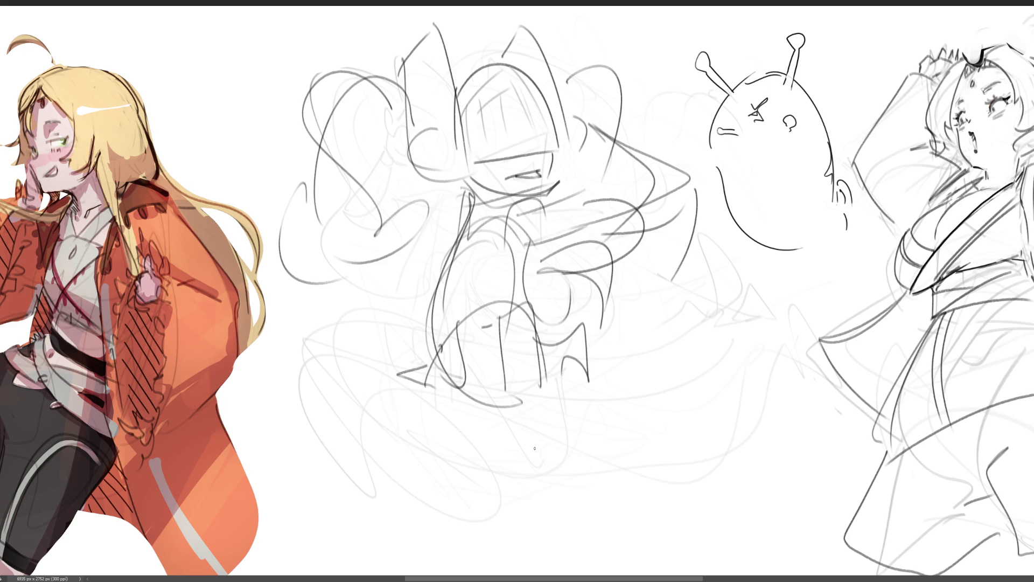
pyautogui.moveTo(479, 407)
pyautogui.mouseDown()
pyautogui.moveTo(587, 385)
pyautogui.moveTo(588, 452)
pyautogui.mouseUp()
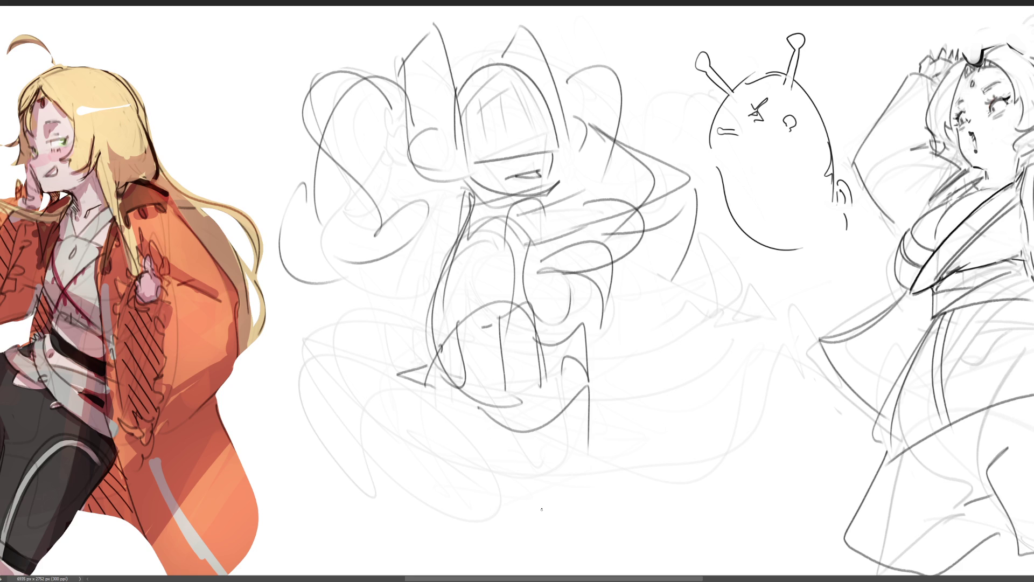
pyautogui.moveTo(478, 415)
pyautogui.mouseDown()
pyautogui.moveTo(455, 454)
pyautogui.moveTo(577, 423)
pyautogui.moveTo(600, 450)
pyautogui.mouseUp()
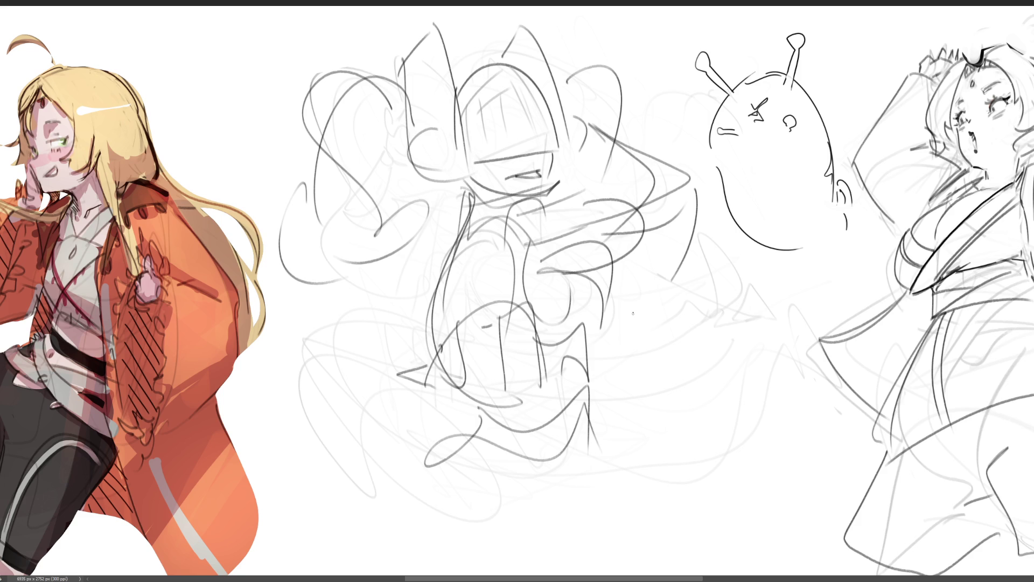
pyautogui.moveTo(645, 309)
pyautogui.mouseDown()
pyautogui.moveTo(668, 345)
pyautogui.moveTo(404, 173)
pyautogui.moveTo(427, 391)
pyautogui.mouseUp()
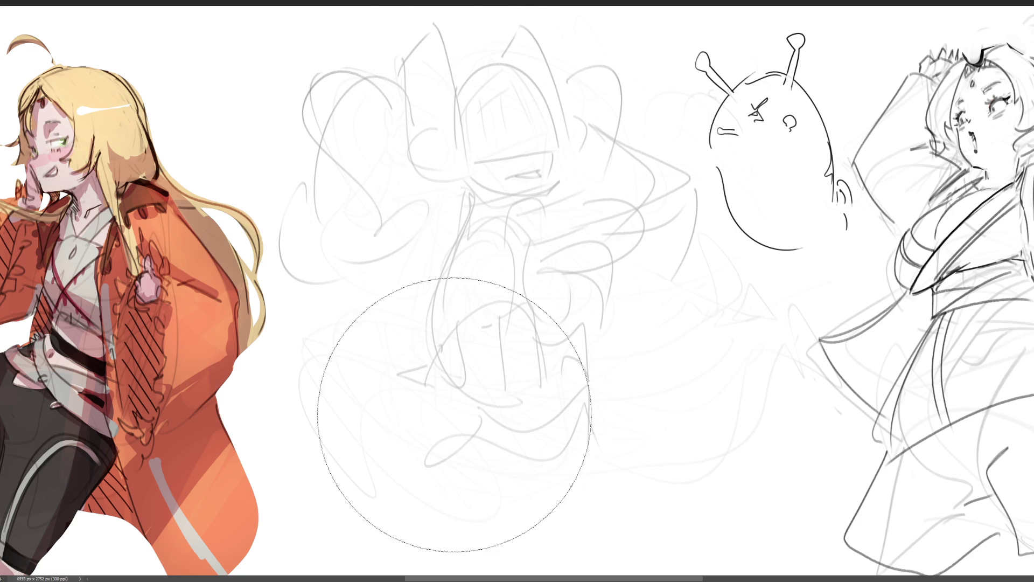
pyautogui.press('p')
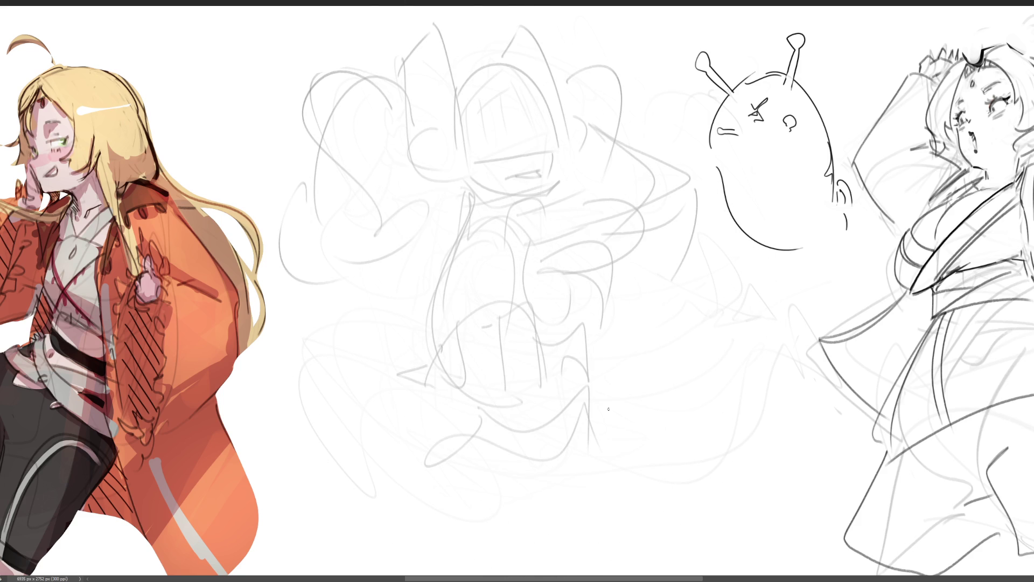
# Draw a darker round head outline with jaw, cheek lines and right-side edge over the middle sketch
pyautogui.moveTo(423, 137)
pyautogui.mouseDown()
pyautogui.moveTo(439, 178)
pyautogui.moveTo(453, 89)
pyautogui.moveTo(511, 136)
pyautogui.mouseUp()
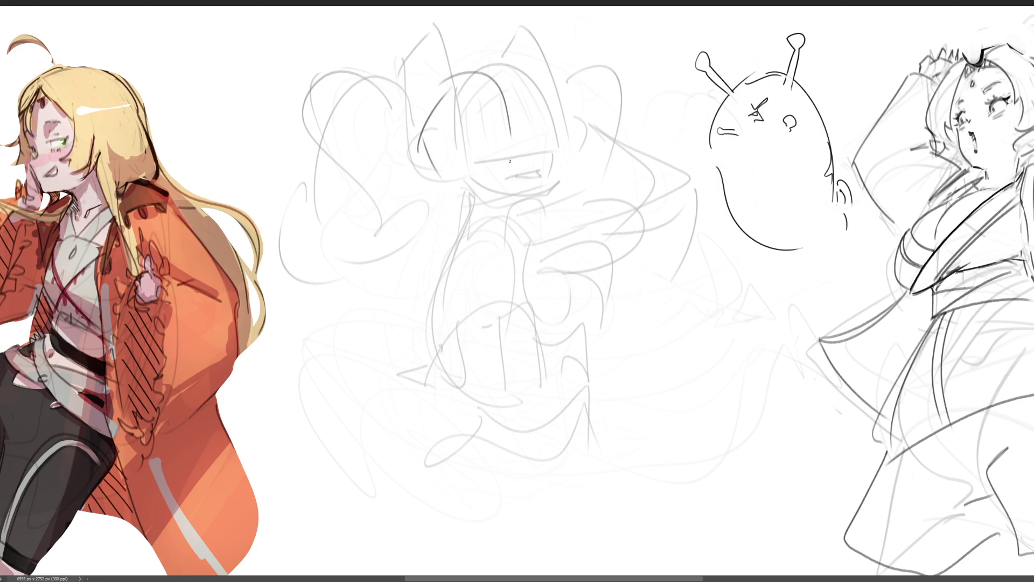
pyautogui.moveTo(459, 93)
pyautogui.mouseDown()
pyautogui.moveTo(445, 85)
pyautogui.moveTo(492, 195)
pyautogui.moveTo(516, 178)
pyautogui.mouseUp()
pyautogui.moveTo(479, 70)
pyautogui.mouseDown()
pyautogui.moveTo(512, 99)
pyautogui.moveTo(506, 194)
pyautogui.moveTo(487, 199)
pyautogui.mouseUp()
pyautogui.moveTo(520, 131); pyautogui.dragTo(468, 200)
pyautogui.moveTo(467, 74)
pyautogui.mouseDown()
pyautogui.moveTo(522, 188)
pyautogui.moveTo(545, 135)
pyautogui.moveTo(520, 177)
pyautogui.mouseUp()
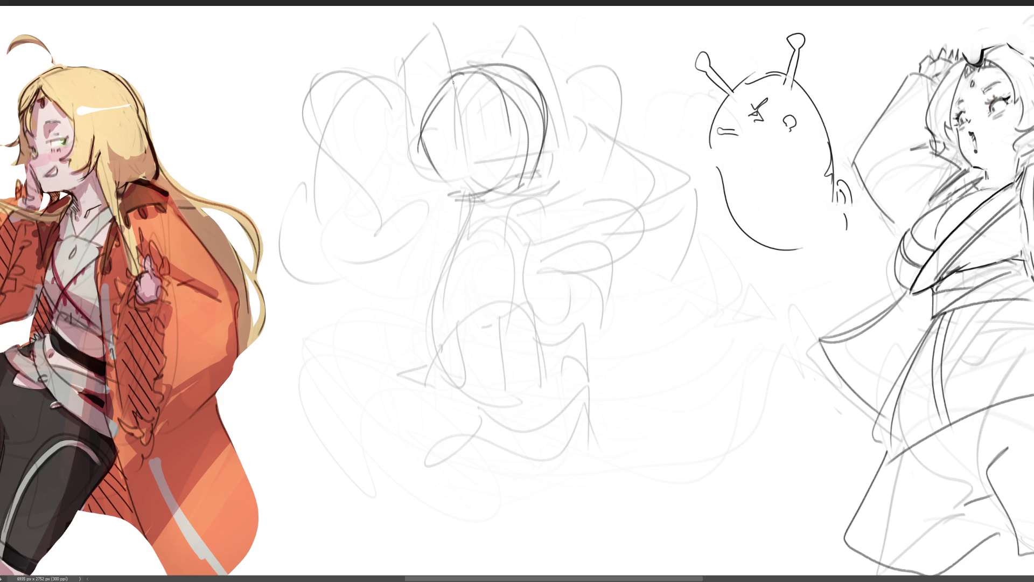
pyautogui.moveTo(420, 129)
pyautogui.mouseDown()
pyautogui.moveTo(469, 213)
pyautogui.moveTo(544, 183)
pyautogui.mouseUp()
pyautogui.moveTo(555, 113)
pyautogui.mouseDown()
pyautogui.moveTo(520, 227)
pyautogui.moveTo(487, 274)
pyautogui.mouseUp()
pyautogui.moveTo(474, 206); pyautogui.dragTo(487, 213)
pyautogui.moveTo(435, 169)
pyautogui.mouseDown()
pyautogui.moveTo(434, 139)
pyautogui.moveTo(500, 172)
pyautogui.mouseUp()
pyautogui.moveTo(482, 130)
pyautogui.mouseDown()
pyautogui.moveTo(492, 116)
pyautogui.moveTo(518, 167)
pyautogui.mouseUp()
pyautogui.moveTo(549, 78)
pyautogui.mouseDown()
pyautogui.moveTo(561, 128)
pyautogui.moveTo(550, 188)
pyautogui.mouseUp()
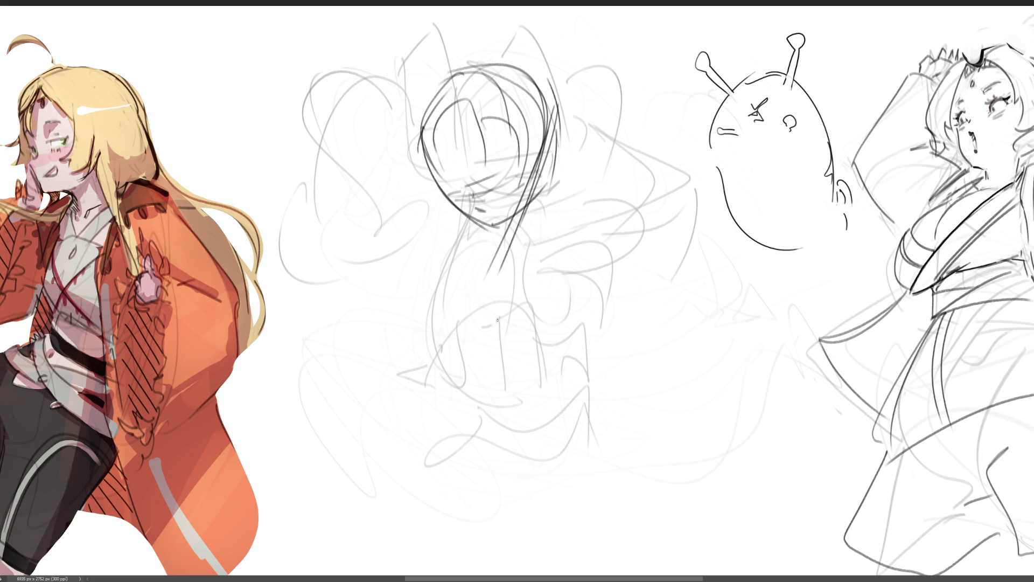
pyautogui.moveTo(546, 82)
pyautogui.mouseDown()
pyautogui.moveTo(540, 290)
pyautogui.moveTo(540, 253)
pyautogui.mouseUp()
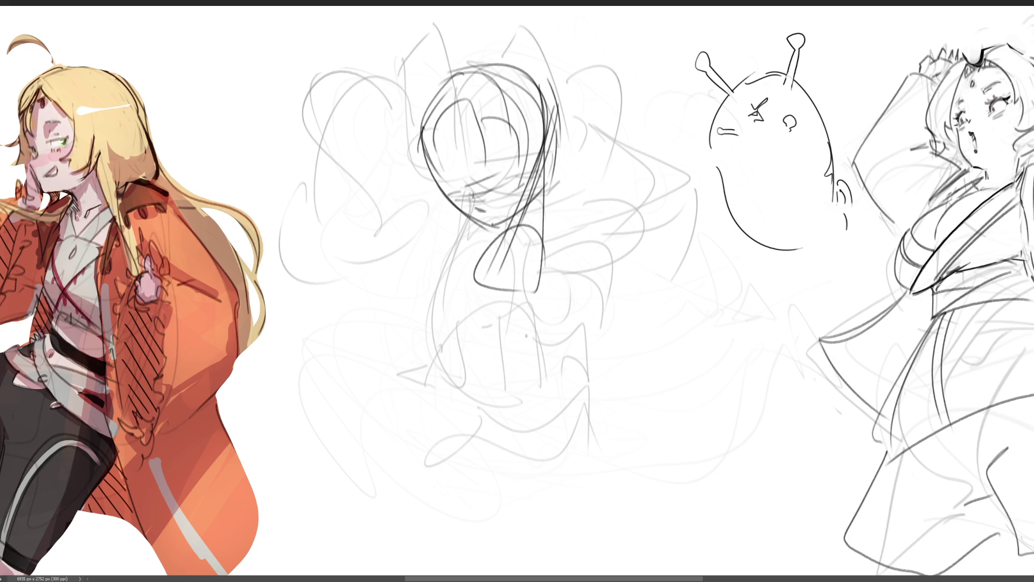
# Add neck diagonals, a shoulder line and the wide collar shape across the figure
pyautogui.moveTo(546, 182); pyautogui.dragTo(504, 233)
pyautogui.moveTo(551, 165); pyautogui.dragTo(496, 307)
pyautogui.moveTo(490, 228)
pyautogui.mouseDown()
pyautogui.moveTo(455, 324)
pyautogui.moveTo(614, 348)
pyautogui.mouseUp()
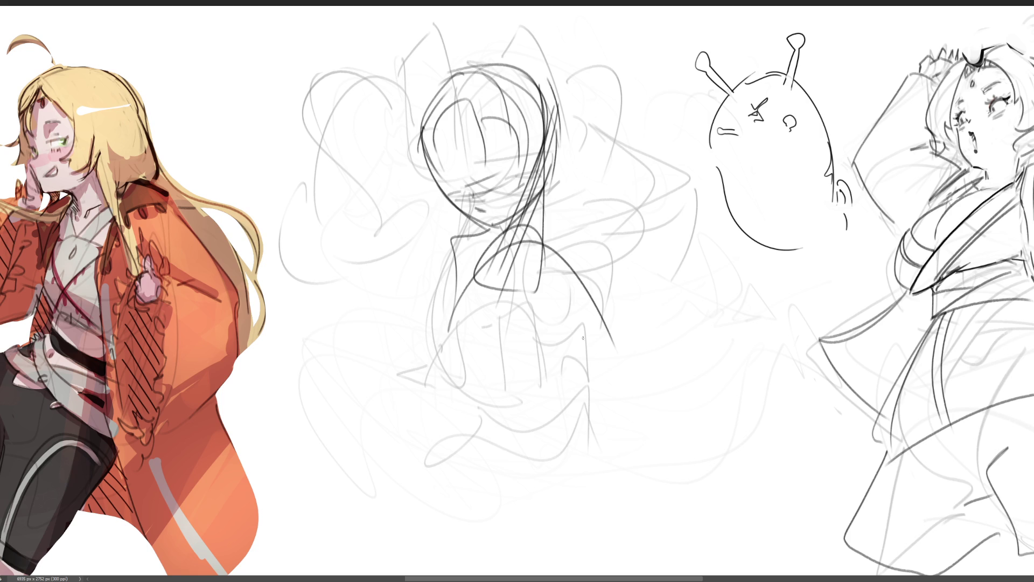
pyautogui.moveTo(468, 241); pyautogui.dragTo(328, 278)
pyautogui.moveTo(307, 276)
pyautogui.mouseDown()
pyautogui.moveTo(528, 320)
pyautogui.moveTo(583, 343)
pyautogui.moveTo(347, 351)
pyautogui.moveTo(261, 378)
pyautogui.mouseUp()
pyautogui.moveTo(337, 272); pyautogui.dragTo(572, 290)
pyautogui.moveTo(574, 237); pyautogui.dragTo(631, 347)
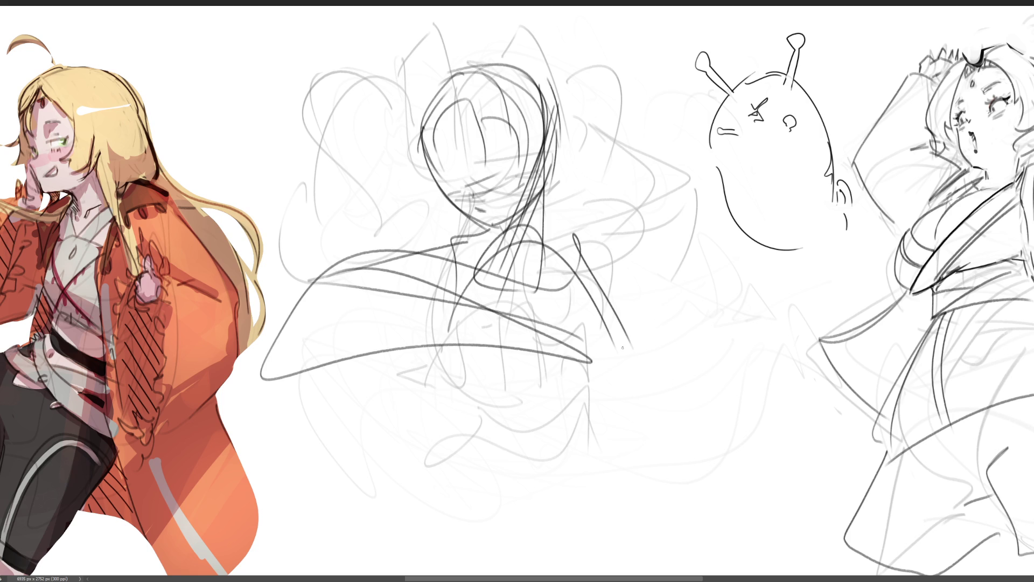
# Scribble large loose gesture loops, a hair bun and a star shape around the figure
pyautogui.moveTo(556, 121)
pyautogui.mouseDown()
pyautogui.moveTo(562, 160)
pyautogui.moveTo(673, 108)
pyautogui.moveTo(674, 226)
pyautogui.mouseUp()
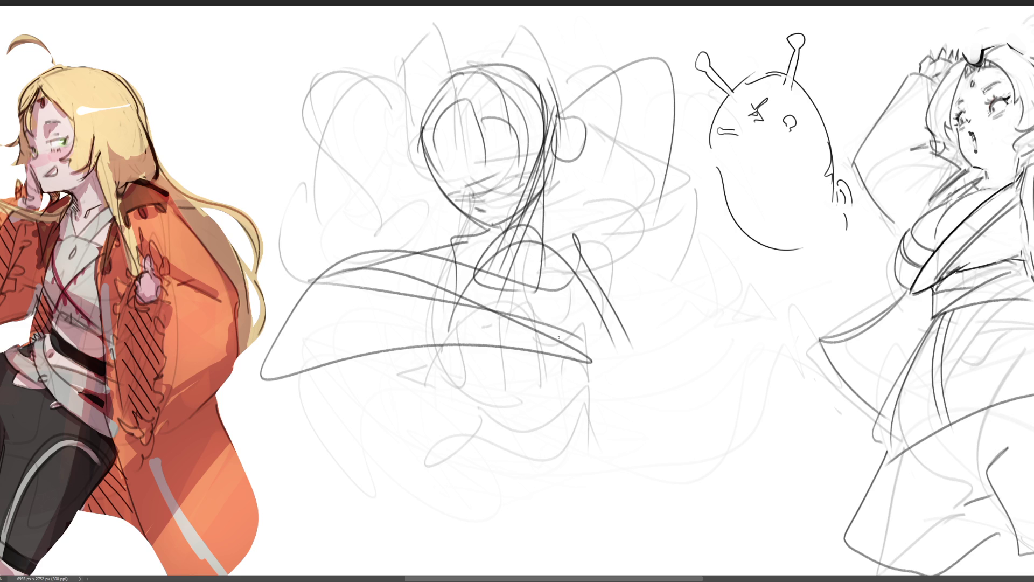
pyautogui.moveTo(261, 372)
pyautogui.mouseDown()
pyautogui.moveTo(253, 380)
pyautogui.moveTo(654, 398)
pyautogui.moveTo(304, 424)
pyautogui.mouseUp()
pyautogui.moveTo(342, 401)
pyautogui.mouseDown()
pyautogui.moveTo(702, 385)
pyautogui.moveTo(743, 370)
pyautogui.mouseUp()
pyautogui.moveTo(631, 371)
pyautogui.mouseDown()
pyautogui.moveTo(782, 380)
pyautogui.moveTo(786, 349)
pyautogui.mouseUp()
pyautogui.moveTo(632, 386)
pyautogui.mouseDown()
pyautogui.moveTo(453, 418)
pyautogui.moveTo(606, 377)
pyautogui.moveTo(415, 505)
pyautogui.moveTo(622, 426)
pyautogui.moveTo(711, 546)
pyautogui.mouseUp()
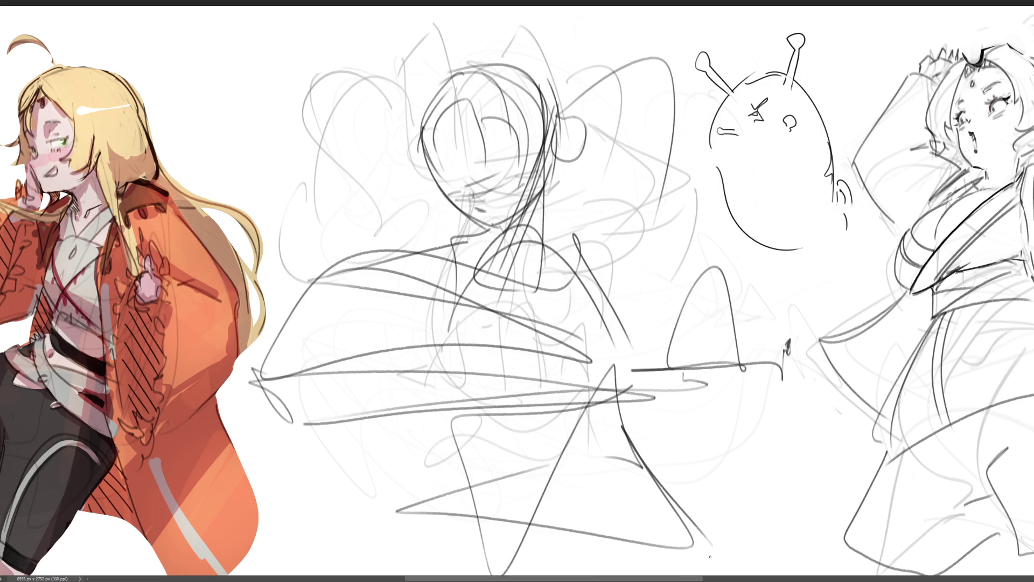
pyautogui.moveTo(446, 199)
pyautogui.mouseDown()
pyautogui.moveTo(372, 231)
pyautogui.moveTo(409, 59)
pyautogui.moveTo(592, 86)
pyautogui.moveTo(592, 132)
pyautogui.mouseUp()
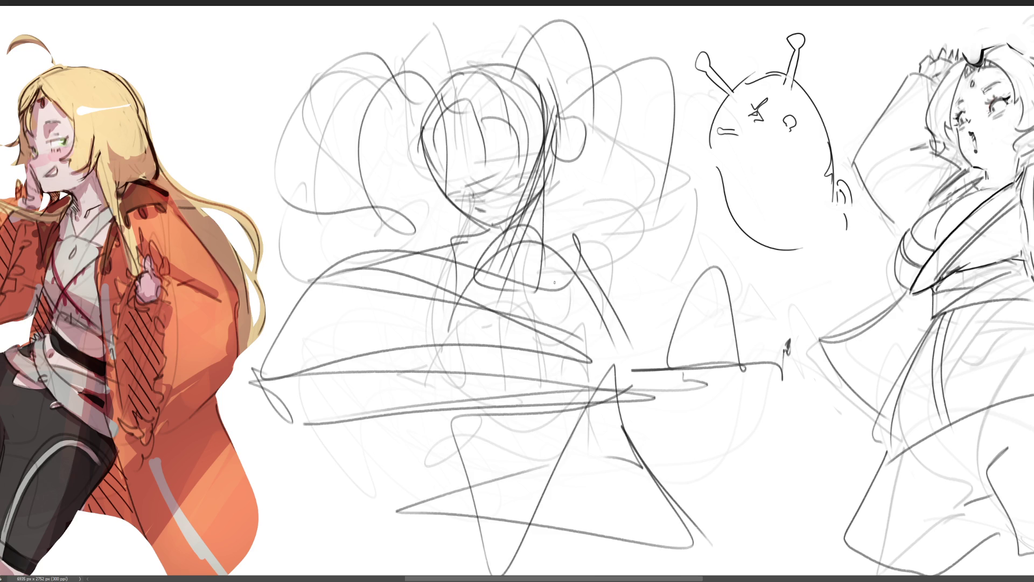
pyautogui.moveTo(498, 186)
pyautogui.mouseDown()
pyautogui.moveTo(415, 146)
pyautogui.moveTo(531, 401)
pyautogui.moveTo(262, 222)
pyautogui.moveTo(623, 331)
pyautogui.moveTo(635, 393)
pyautogui.moveTo(335, 341)
pyautogui.moveTo(600, 420)
pyautogui.moveTo(516, 405)
pyautogui.mouseUp()
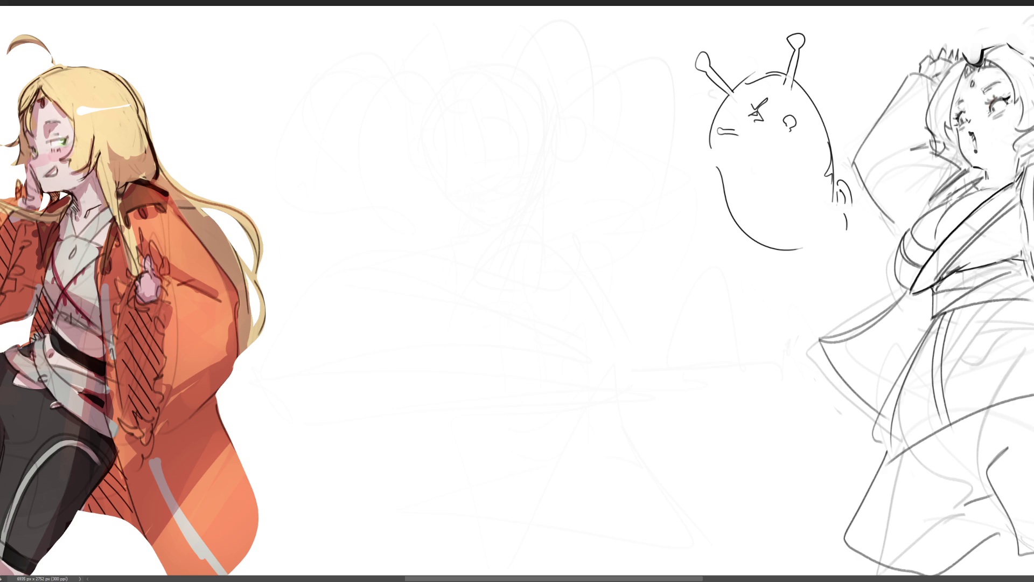
# Sketch a pointed arch for the new head
pyautogui.moveTo(403, 59); pyautogui.dragTo(392, 99)
pyautogui.moveTo(392, 100)
pyautogui.mouseDown()
pyautogui.moveTo(442, 33)
pyautogui.moveTo(470, 74)
pyautogui.moveTo(443, 31)
pyautogui.moveTo(473, 80)
pyautogui.moveTo(432, 74)
pyautogui.moveTo(488, 89)
pyautogui.mouseUp()
# Sketch the pointed head's arch with cross lines, hatching, jaw and bottom edge
pyautogui.moveTo(405, 86)
pyautogui.mouseDown()
pyautogui.moveTo(463, 89)
pyautogui.moveTo(400, 119)
pyautogui.moveTo(413, 96)
pyautogui.moveTo(454, 119)
pyautogui.moveTo(486, 93)
pyautogui.mouseUp()
pyautogui.moveTo(438, 37); pyautogui.dragTo(415, 67)
pyautogui.moveTo(428, 71); pyautogui.dragTo(399, 84)
pyautogui.moveTo(432, 40)
pyautogui.mouseDown()
pyautogui.moveTo(397, 86)
pyautogui.moveTo(430, 52)
pyautogui.mouseUp()
pyautogui.moveTo(435, 63)
pyautogui.mouseDown()
pyautogui.moveTo(430, 73)
pyautogui.moveTo(453, 62)
pyautogui.moveTo(483, 78)
pyautogui.mouseUp()
pyautogui.moveTo(392, 99); pyautogui.dragTo(431, 131)
pyautogui.moveTo(431, 131); pyautogui.dragTo(452, 111)
pyautogui.moveTo(493, 74); pyautogui.dragTo(459, 119)
pyautogui.moveTo(475, 89)
pyautogui.mouseDown()
pyautogui.moveTo(466, 106)
pyautogui.moveTo(470, 7)
pyautogui.moveTo(510, 85)
pyautogui.moveTo(471, 88)
pyautogui.mouseUp()
# Add bracket, side and construction strokes around the head, capped by a large arc
pyautogui.moveTo(386, 53); pyautogui.dragTo(388, 123)
pyautogui.moveTo(389, 55); pyautogui.dragTo(411, 26)
pyautogui.moveTo(393, 84); pyautogui.dragTo(390, 116)
pyautogui.moveTo(375, 115); pyautogui.dragTo(398, 110)
pyautogui.moveTo(482, 75); pyautogui.dragTo(504, 51)
pyautogui.moveTo(504, 50)
pyautogui.mouseDown()
pyautogui.moveTo(504, 78)
pyautogui.moveTo(606, 103)
pyautogui.mouseUp()
pyautogui.moveTo(516, 97)
pyautogui.mouseDown()
pyautogui.moveTo(566, 107)
pyautogui.moveTo(693, 85)
pyautogui.moveTo(686, 116)
pyautogui.mouseUp()
# Sweep a long wavy hair line and rough in the chin and shoulder curves
pyautogui.moveTo(369, 136)
pyautogui.mouseDown()
pyautogui.moveTo(284, 153)
pyautogui.moveTo(281, 191)
pyautogui.mouseUp()
pyautogui.moveTo(342, 158); pyautogui.dragTo(345, 174)
pyautogui.moveTo(421, 131); pyautogui.dragTo(454, 121)
pyautogui.moveTo(470, 111); pyautogui.dragTo(425, 186)
pyautogui.moveTo(402, 199)
pyautogui.mouseDown()
pyautogui.moveTo(426, 147)
pyautogui.moveTo(471, 111)
pyautogui.mouseUp()
# Draw the long body line, a box-like torso and the long coat's edges and diagonals
pyautogui.moveTo(437, 213)
pyautogui.mouseDown()
pyautogui.moveTo(495, 165)
pyautogui.moveTo(601, 220)
pyautogui.moveTo(621, 265)
pyautogui.moveTo(491, 361)
pyautogui.moveTo(655, 234)
pyautogui.moveTo(490, 398)
pyautogui.mouseUp()
pyautogui.moveTo(525, 350)
pyautogui.mouseDown()
pyautogui.moveTo(650, 221)
pyautogui.moveTo(651, 206)
pyautogui.moveTo(476, 372)
pyautogui.mouseUp()
pyautogui.moveTo(504, 341)
pyautogui.mouseDown()
pyautogui.moveTo(620, 228)
pyautogui.moveTo(573, 237)
pyautogui.moveTo(491, 375)
pyautogui.moveTo(656, 218)
pyautogui.moveTo(646, 355)
pyautogui.mouseUp()
pyautogui.moveTo(667, 271)
pyautogui.mouseDown()
pyautogui.moveTo(651, 338)
pyautogui.moveTo(541, 394)
pyautogui.mouseUp()
pyautogui.moveTo(654, 345); pyautogui.dragTo(596, 452)
pyautogui.moveTo(638, 381); pyautogui.dragTo(595, 455)
pyautogui.moveTo(625, 415); pyautogui.dragTo(567, 506)
pyautogui.moveTo(494, 266)
pyautogui.mouseDown()
pyautogui.moveTo(425, 482)
pyautogui.moveTo(494, 491)
pyautogui.moveTo(627, 390)
pyautogui.mouseUp()
pyautogui.moveTo(646, 359)
pyautogui.mouseDown()
pyautogui.moveTo(613, 405)
pyautogui.moveTo(592, 392)
pyautogui.mouseUp()
# Add more marks and lines across the coat and upper body
pyautogui.moveTo(417, 142); pyautogui.dragTo(402, 253)
pyautogui.moveTo(479, 107); pyautogui.dragTo(409, 221)
pyautogui.moveTo(479, 132); pyautogui.dragTo(494, 101)
pyautogui.moveTo(399, 249); pyautogui.dragTo(553, 178)
pyautogui.moveTo(462, 232); pyautogui.dragTo(414, 247)
pyautogui.moveTo(491, 140); pyautogui.dragTo(506, 215)
pyautogui.moveTo(417, 271)
pyautogui.mouseDown()
pyautogui.moveTo(494, 253)
pyautogui.moveTo(469, 286)
pyautogui.moveTo(461, 283)
pyautogui.mouseUp()
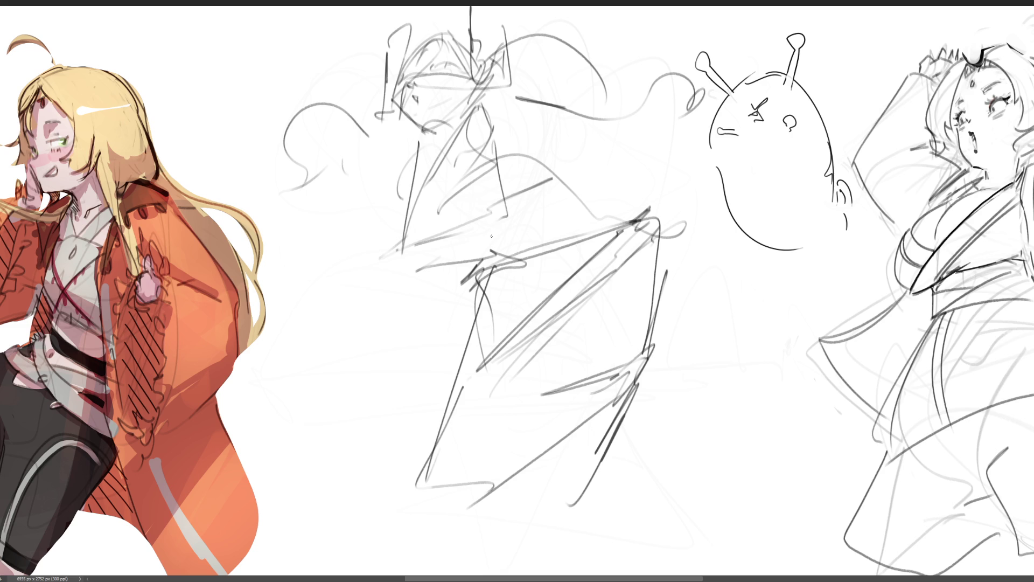
# Sketch the outstretched arm to the left and strokes across the figure's middle
pyautogui.moveTo(278, 233)
pyautogui.mouseDown()
pyautogui.moveTo(275, 215)
pyautogui.moveTo(297, 217)
pyautogui.moveTo(330, 195)
pyautogui.moveTo(424, 210)
pyautogui.moveTo(494, 138)
pyautogui.mouseUp()
pyautogui.moveTo(429, 229)
pyautogui.mouseDown()
pyautogui.moveTo(282, 232)
pyautogui.moveTo(385, 141)
pyautogui.mouseUp()
pyautogui.moveTo(328, 199); pyautogui.dragTo(377, 183)
pyautogui.moveTo(399, 143); pyautogui.dragTo(397, 189)
pyautogui.moveTo(380, 231); pyautogui.dragTo(415, 192)
pyautogui.moveTo(423, 164); pyautogui.dragTo(415, 248)
pyautogui.moveTo(495, 149); pyautogui.dragTo(480, 202)
pyautogui.moveTo(508, 194)
pyautogui.mouseDown()
pyautogui.moveTo(528, 253)
pyautogui.moveTo(520, 258)
pyautogui.mouseUp()
pyautogui.moveTo(510, 269)
pyautogui.mouseDown()
pyautogui.moveTo(611, 205)
pyautogui.moveTo(653, 345)
pyautogui.mouseUp()
# Draw a long bent leg with hooked foot and coat hem, then start erasing it lighter
pyautogui.moveTo(622, 340); pyautogui.dragTo(664, 272)
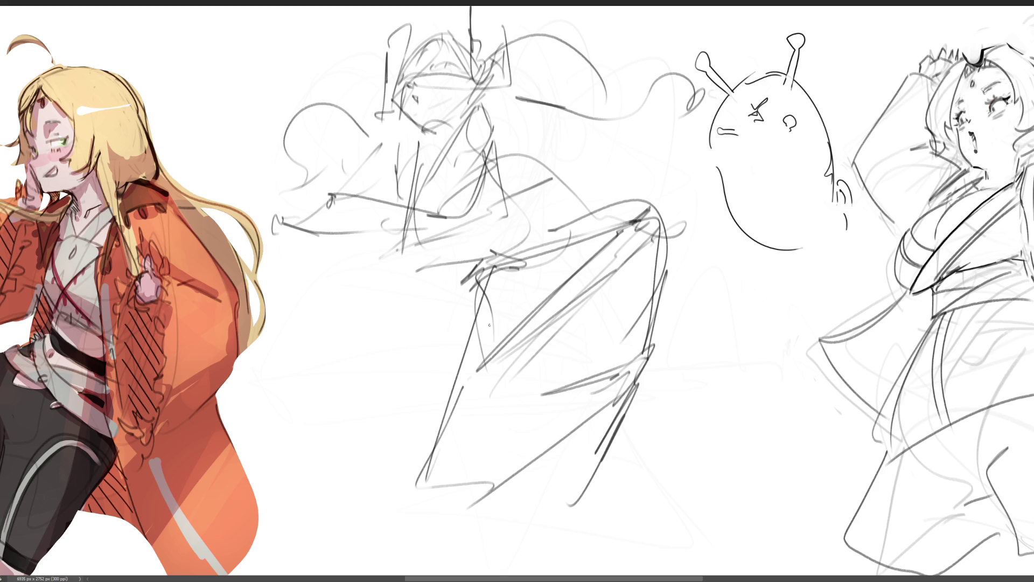
pyautogui.moveTo(496, 277)
pyautogui.mouseDown()
pyautogui.moveTo(418, 487)
pyautogui.moveTo(528, 383)
pyautogui.moveTo(708, 380)
pyautogui.moveTo(652, 395)
pyautogui.moveTo(747, 470)
pyautogui.mouseUp()
pyautogui.moveTo(687, 424); pyautogui.dragTo(668, 437)
pyautogui.moveTo(451, 407); pyautogui.dragTo(439, 484)
pyautogui.moveTo(442, 482)
pyautogui.mouseDown()
pyautogui.moveTo(450, 487)
pyautogui.moveTo(436, 479)
pyautogui.mouseUp()
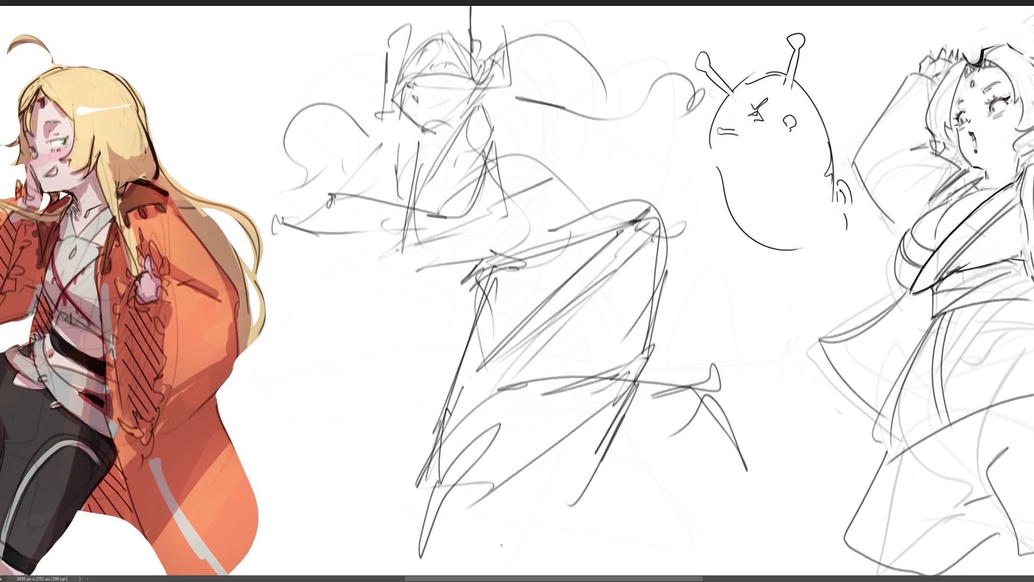
pyautogui.press('e')
pyautogui.moveTo(397, 138)
pyautogui.mouseDown()
pyautogui.moveTo(380, 127)
pyautogui.moveTo(385, 307)
pyautogui.mouseUp()
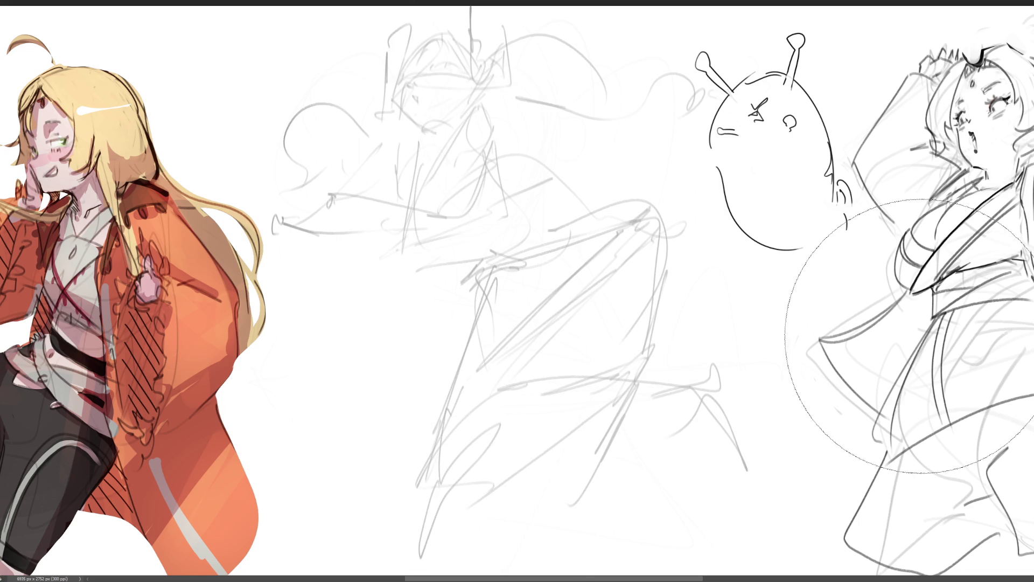
# With the pencil, draw the eye's curved edge and lower contour, removing one stray mark
pyautogui.press('p')
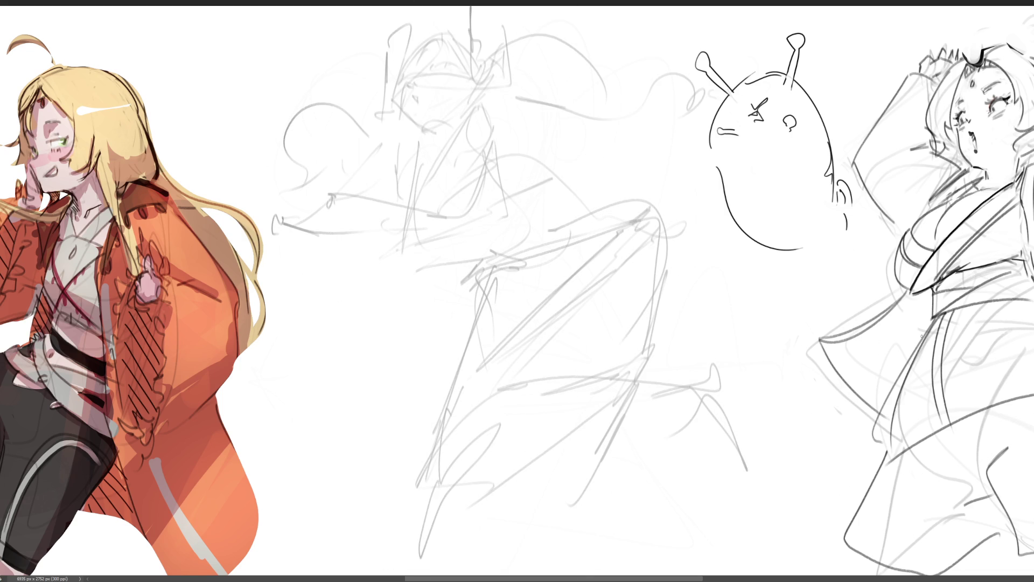
pyautogui.moveTo(402, 88)
pyautogui.mouseDown()
pyautogui.moveTo(399, 110)
pyautogui.moveTo(461, 84)
pyautogui.moveTo(415, 84)
pyautogui.mouseUp()
pyautogui.moveTo(410, 96)
pyautogui.mouseDown()
pyautogui.moveTo(403, 116)
pyautogui.moveTo(423, 130)
pyautogui.moveTo(406, 127)
pyautogui.moveTo(436, 134)
pyautogui.moveTo(469, 114)
pyautogui.mouseUp()
pyautogui.hotkey('ctrl', 'z')
pyautogui.hotkey('ctrl', 'z')
pyautogui.hotkey('ctrl', 'z')
pyautogui.hotkey('ctrl', 'z')
pyautogui.moveTo(456, 120); pyautogui.dragTo(443, 130)
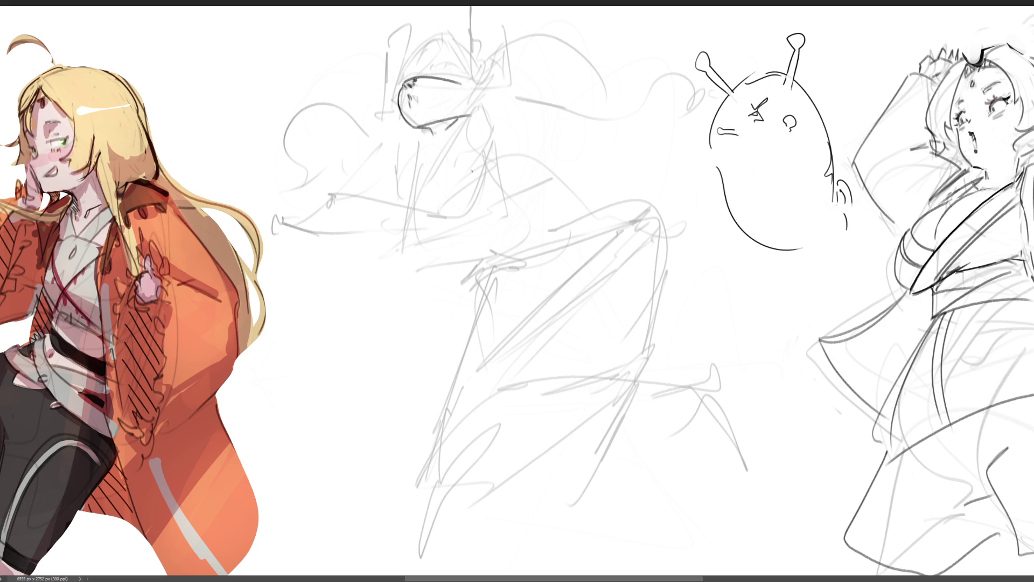
# Darken the eye's inner line and left edge and arc a line over the head
pyautogui.moveTo(452, 79)
pyautogui.mouseDown()
pyautogui.moveTo(449, 112)
pyautogui.moveTo(416, 101)
pyautogui.mouseUp()
pyautogui.moveTo(404, 83)
pyautogui.mouseDown()
pyautogui.moveTo(393, 96)
pyautogui.moveTo(423, 32)
pyautogui.mouseUp()
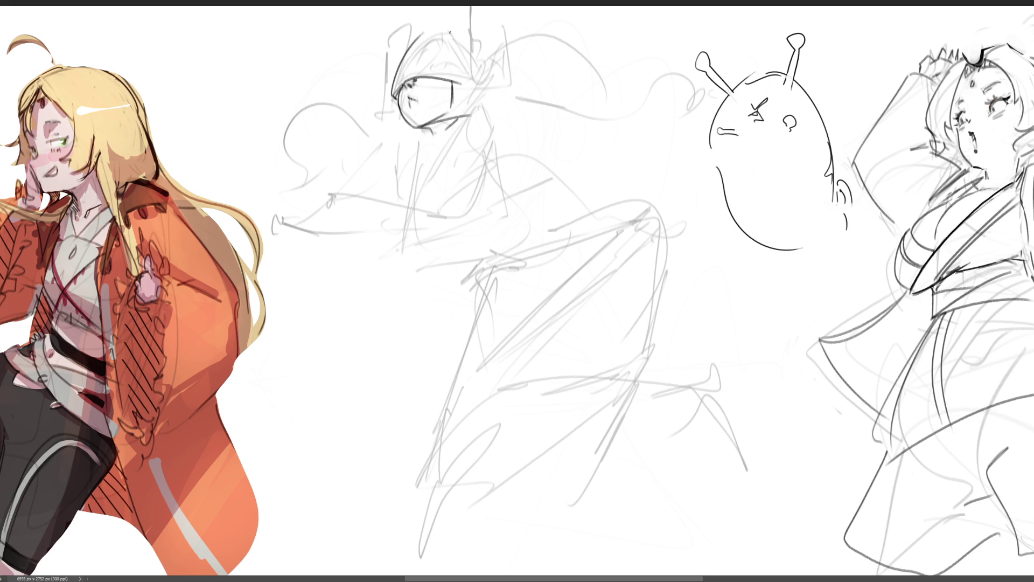
pyautogui.moveTo(423, 28); pyautogui.dragTo(472, 46)
pyautogui.moveTo(395, 85); pyautogui.dragTo(418, 69)
# Draw hair strands down from the top and curving down the head's left side
pyautogui.moveTo(433, 33); pyautogui.dragTo(423, 68)
pyautogui.hotkey('ctrl', 'z')
pyautogui.moveTo(433, 34)
pyautogui.mouseDown()
pyautogui.moveTo(423, 69)
pyautogui.moveTo(448, 66)
pyautogui.moveTo(452, 38)
pyautogui.moveTo(457, 74)
pyautogui.mouseUp()
pyautogui.moveTo(417, 16)
pyautogui.mouseDown()
pyautogui.moveTo(379, 81)
pyautogui.moveTo(385, 97)
pyautogui.mouseUp()
pyautogui.moveTo(435, 12); pyautogui.dragTo(463, 59)
# Sketch a round hair bun on top of the head, redoing one rejected curve
pyautogui.moveTo(508, 9); pyautogui.dragTo(513, 65)
pyautogui.moveTo(467, 41); pyautogui.dragTo(484, 100)
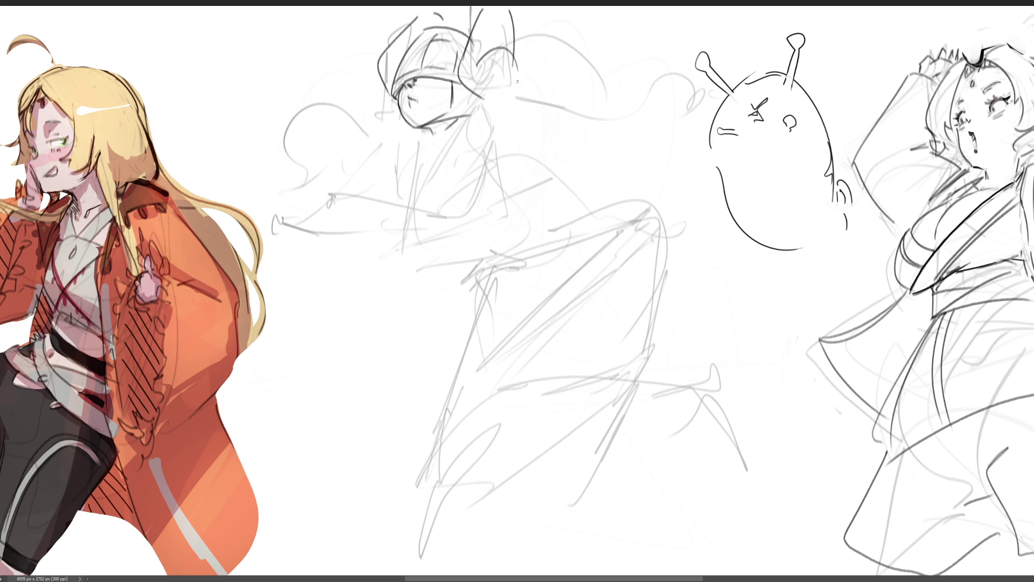
pyautogui.moveTo(506, 35); pyautogui.dragTo(486, 98)
pyautogui.hotkey('ctrl', 'z')
pyautogui.moveTo(511, 37); pyautogui.dragTo(504, 88)
pyautogui.moveTo(510, 41); pyautogui.dragTo(515, 85)
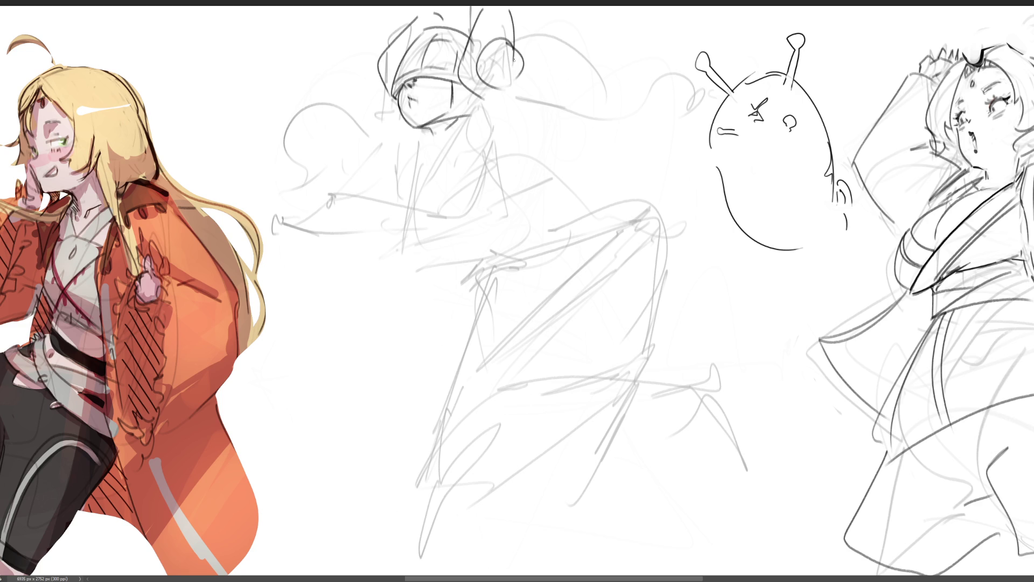
pyautogui.moveTo(378, 88); pyautogui.dragTo(381, 113)
pyautogui.hotkey('ctrl', 'z')
pyautogui.moveTo(514, 52)
pyautogui.mouseDown()
pyautogui.moveTo(530, 32)
pyautogui.moveTo(495, 59)
pyautogui.moveTo(484, 113)
pyautogui.moveTo(432, 194)
pyautogui.mouseUp()
# Try a long jaw line and curves around the face, removing the faint ones
pyautogui.moveTo(515, 86); pyautogui.dragTo(452, 200)
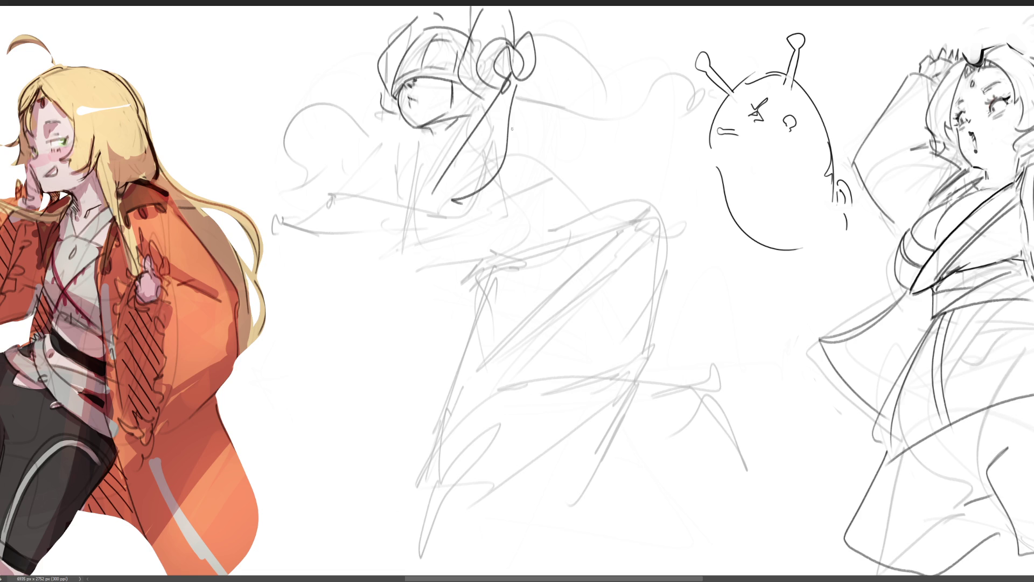
pyautogui.moveTo(372, 92); pyautogui.dragTo(386, 200)
pyautogui.moveTo(416, 129); pyautogui.dragTo(402, 223)
pyautogui.moveTo(433, 132)
pyautogui.mouseDown()
pyautogui.moveTo(431, 161)
pyautogui.moveTo(417, 173)
pyautogui.mouseUp()
pyautogui.moveTo(467, 138)
pyautogui.mouseDown()
pyautogui.moveTo(459, 149)
pyautogui.moveTo(435, 132)
pyautogui.mouseUp()
pyautogui.hotkey('ctrl', 'z')
pyautogui.hotkey('ctrl', 'z')
# Add a loop under the face and neck lines, then undo the jaw and neck strokes
pyautogui.moveTo(425, 131); pyautogui.dragTo(403, 161)
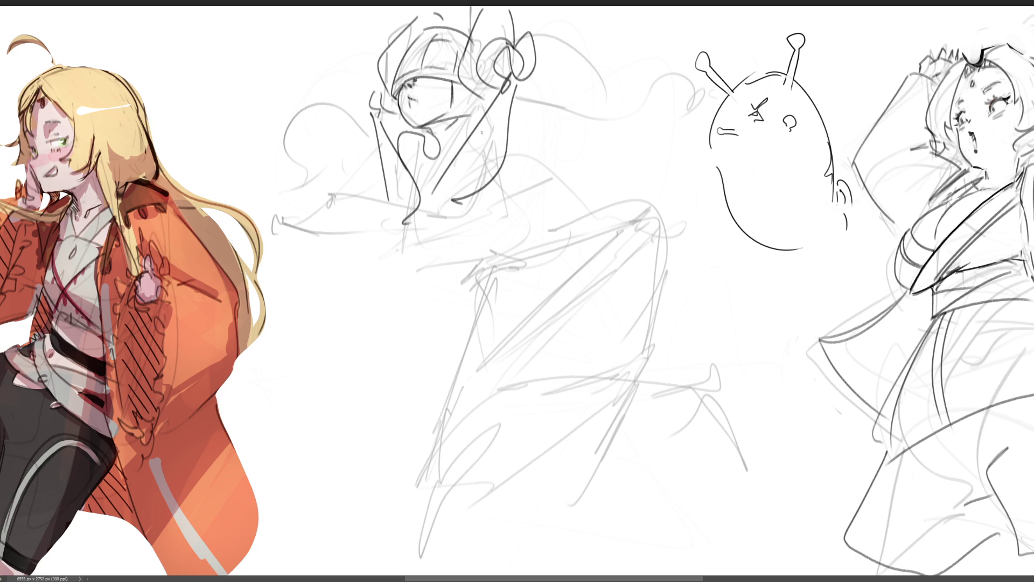
pyautogui.moveTo(516, 117); pyautogui.dragTo(506, 170)
pyautogui.moveTo(473, 128); pyautogui.dragTo(434, 217)
pyautogui.moveTo(492, 183); pyautogui.dragTo(468, 217)
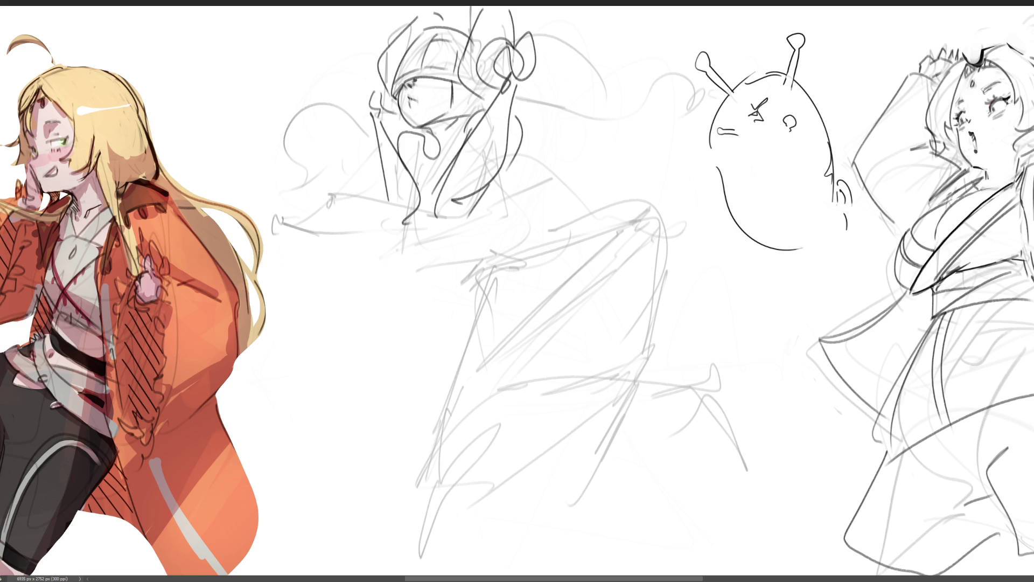
pyautogui.moveTo(403, 230)
pyautogui.mouseDown()
pyautogui.moveTo(434, 240)
pyautogui.moveTo(492, 233)
pyautogui.mouseUp()
pyautogui.hotkey('ctrl', 'z')
pyautogui.hotkey('ctrl', 'z')
pyautogui.hotkey('ctrl', 'z')
pyautogui.hotkey('ctrl', 'z')
pyautogui.hotkey('ctrl', 'z')
pyautogui.hotkey('ctrl', 'z')
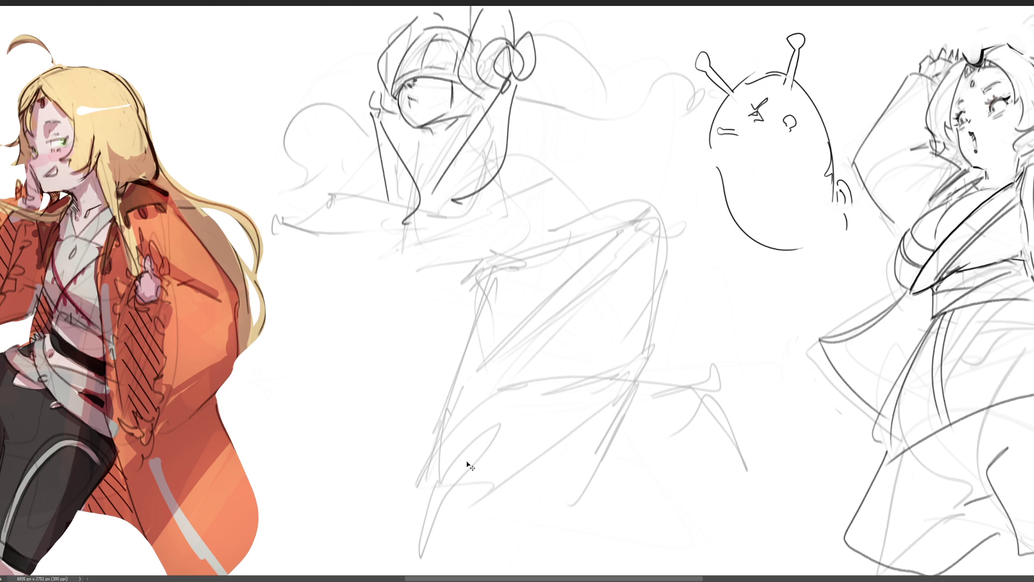
pyautogui.hotkey('ctrl', 'z')
pyautogui.hotkey('ctrl', 'z')
pyautogui.hotkey('ctrl', 'z')
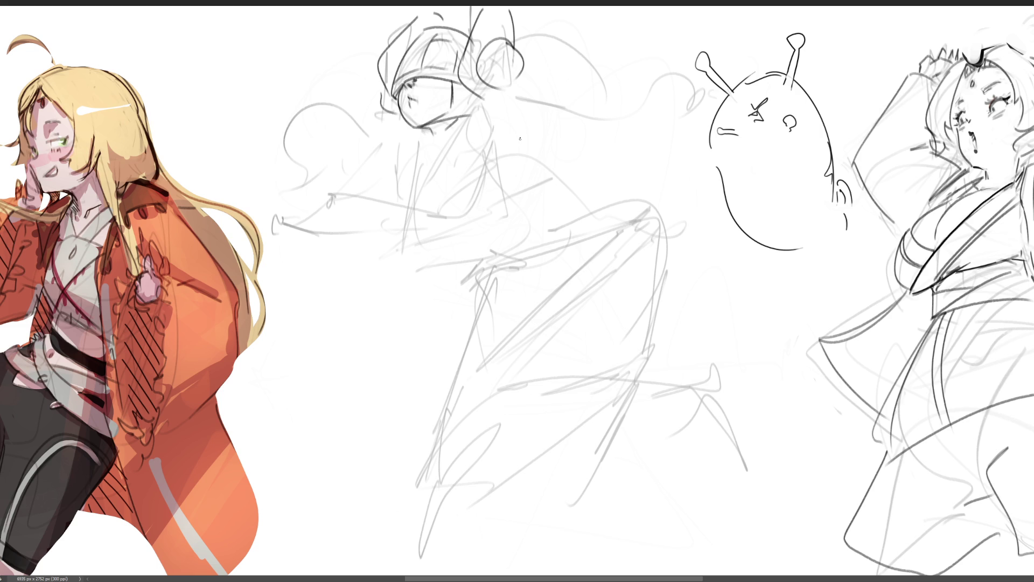
# Try an arc, box lines and neck and shoulder strokes beside the jaw, undoing the last
pyautogui.moveTo(506, 143)
pyautogui.mouseDown()
pyautogui.moveTo(508, 124)
pyautogui.moveTo(522, 139)
pyautogui.moveTo(494, 153)
pyautogui.moveTo(518, 143)
pyautogui.moveTo(505, 146)
pyautogui.moveTo(522, 121)
pyautogui.moveTo(528, 145)
pyautogui.mouseUp()
pyautogui.moveTo(531, 133)
pyautogui.mouseDown()
pyautogui.moveTo(542, 141)
pyautogui.moveTo(511, 189)
pyautogui.moveTo(551, 143)
pyautogui.moveTo(480, 163)
pyautogui.moveTo(551, 157)
pyautogui.mouseUp()
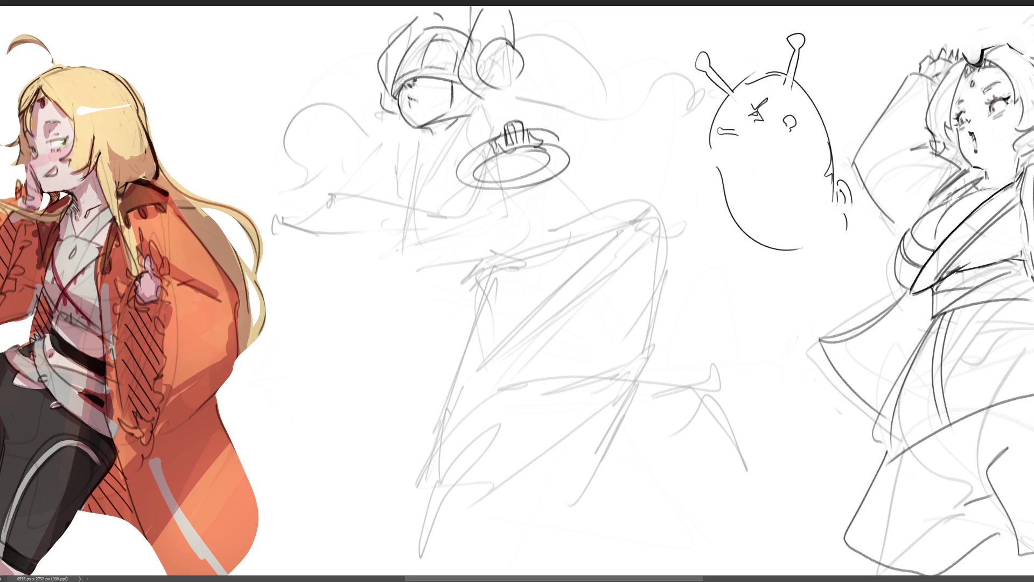
pyautogui.moveTo(431, 129)
pyautogui.mouseDown()
pyautogui.moveTo(447, 150)
pyautogui.moveTo(484, 100)
pyautogui.mouseUp()
pyautogui.moveTo(484, 101)
pyautogui.mouseDown()
pyautogui.moveTo(505, 123)
pyautogui.moveTo(501, 94)
pyautogui.moveTo(565, 132)
pyautogui.mouseUp()
pyautogui.hotkey('ctrl', 'z')
pyautogui.hotkey('ctrl', 'z')
# Redraw the collar ring lower with neck and shoulder lines, then undo the strokes near the hat brim
pyautogui.moveTo(467, 139); pyautogui.dragTo(557, 141)
pyautogui.moveTo(432, 142); pyautogui.dragTo(434, 167)
pyautogui.moveTo(468, 116)
pyautogui.mouseDown()
pyautogui.moveTo(440, 164)
pyautogui.moveTo(407, 180)
pyautogui.moveTo(424, 202)
pyautogui.moveTo(467, 226)
pyautogui.moveTo(533, 191)
pyautogui.mouseUp()
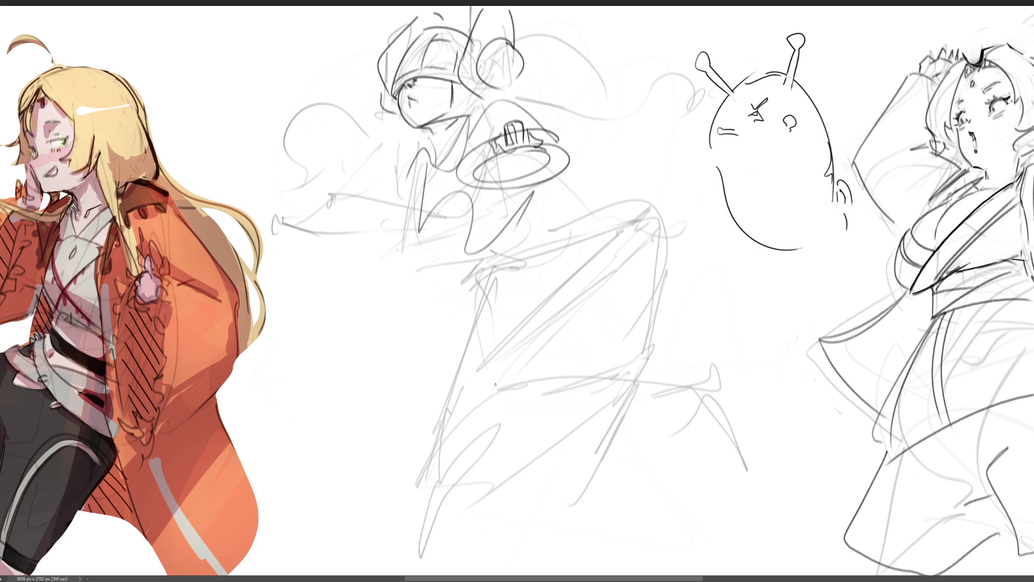
pyautogui.hotkey('ctrl', 'z')
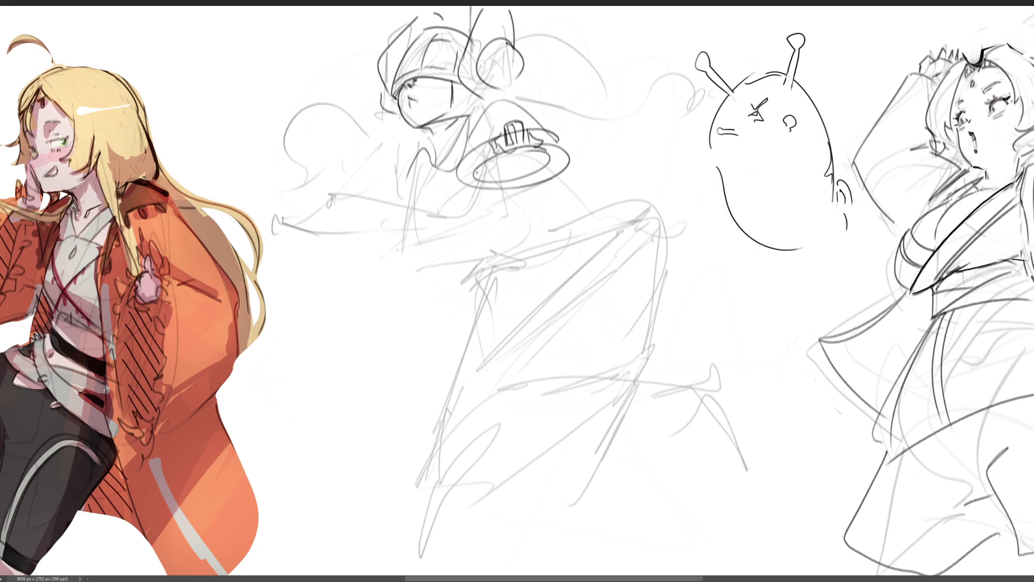
pyautogui.moveTo(411, 172); pyautogui.dragTo(419, 168)
pyautogui.hotkey('ctrl', 'z')
pyautogui.hotkey('ctrl', 'z')
pyautogui.hotkey('ctrl', 'z')
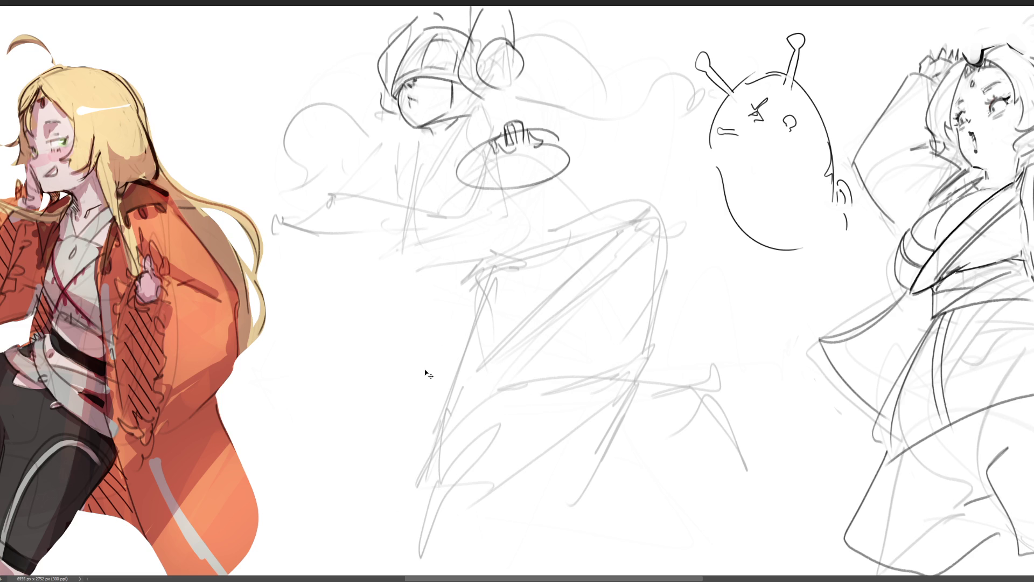